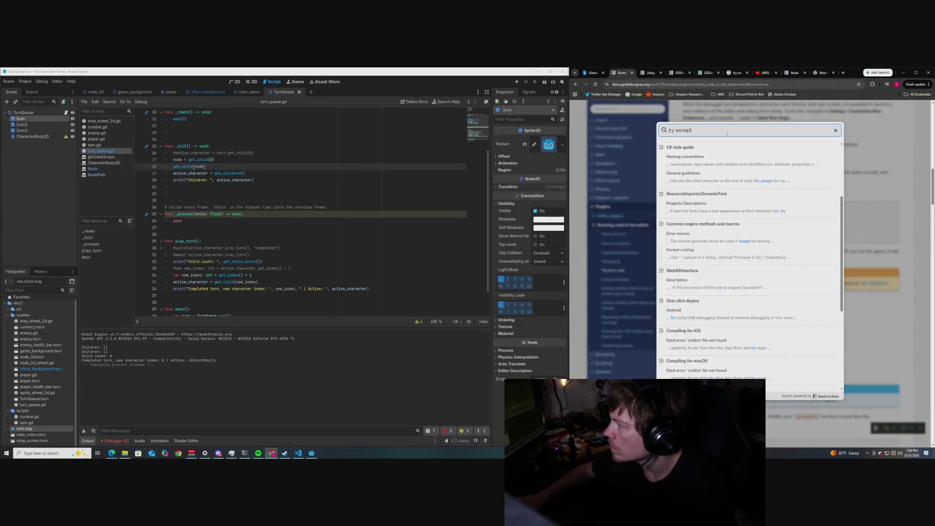
# Step: Browse the GDScript reference pages and open the Node class's _enter_tree method description
pyautogui.click(707, 73)
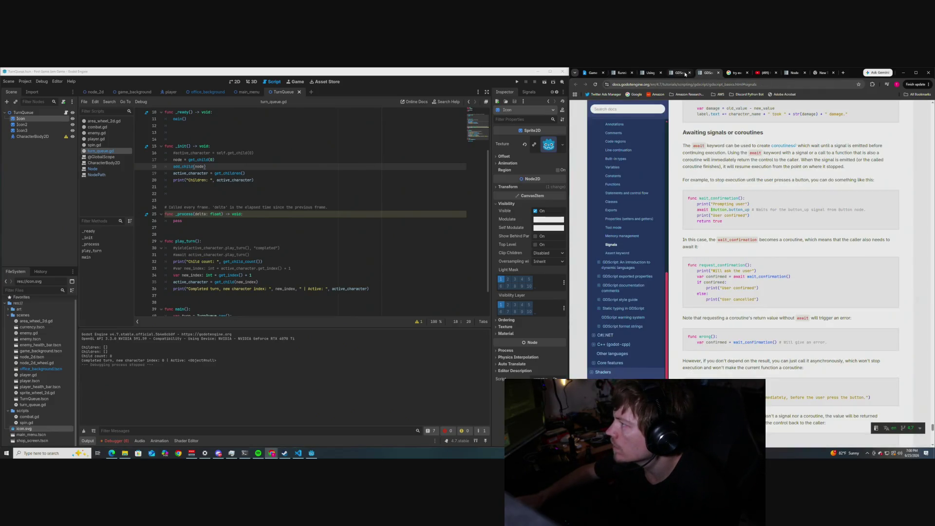
pyautogui.click(681, 73)
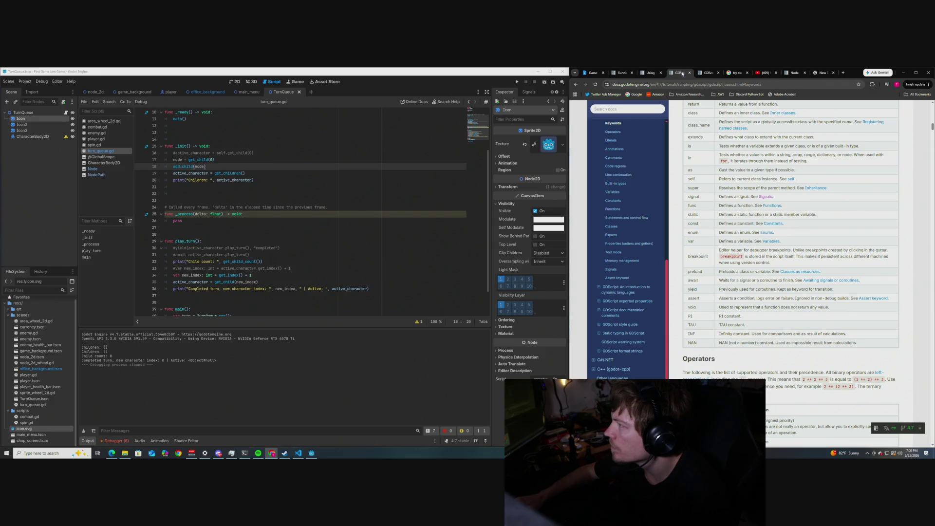
pyautogui.click(794, 73)
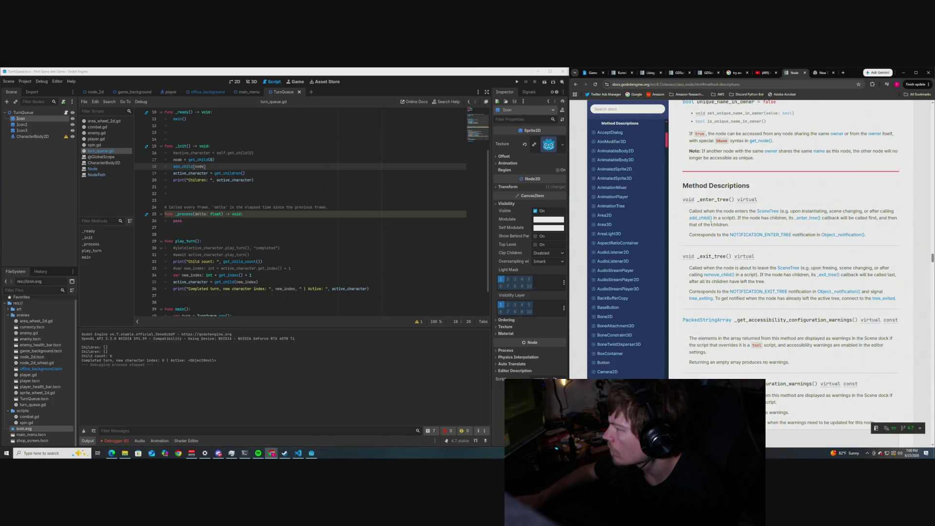
pyautogui.click(807, 218)
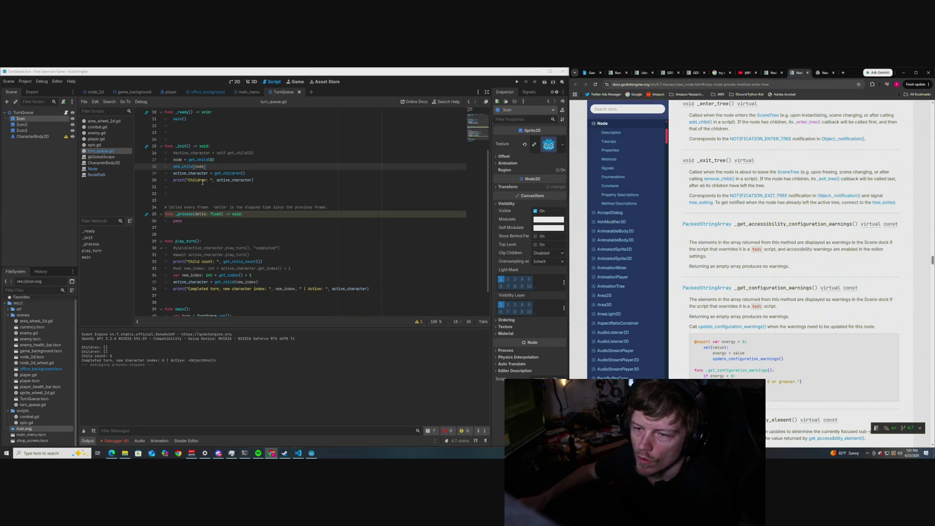
pyautogui.click(257, 155)
# Step: Insert a blank line below line 16 in turn_queue.gd's _init()
pyautogui.press('Return')
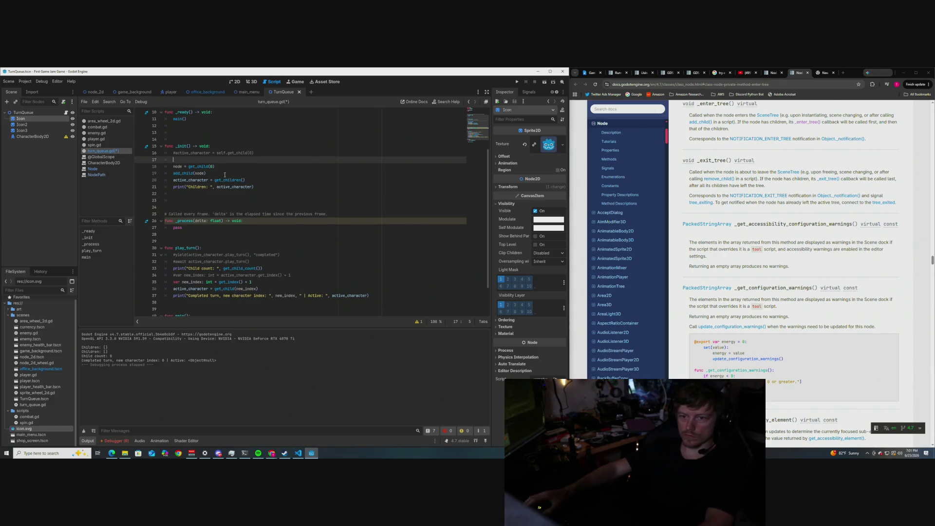
pyautogui.scroll(-2, 224, 175)
pyautogui.scroll(2, 260, 200)
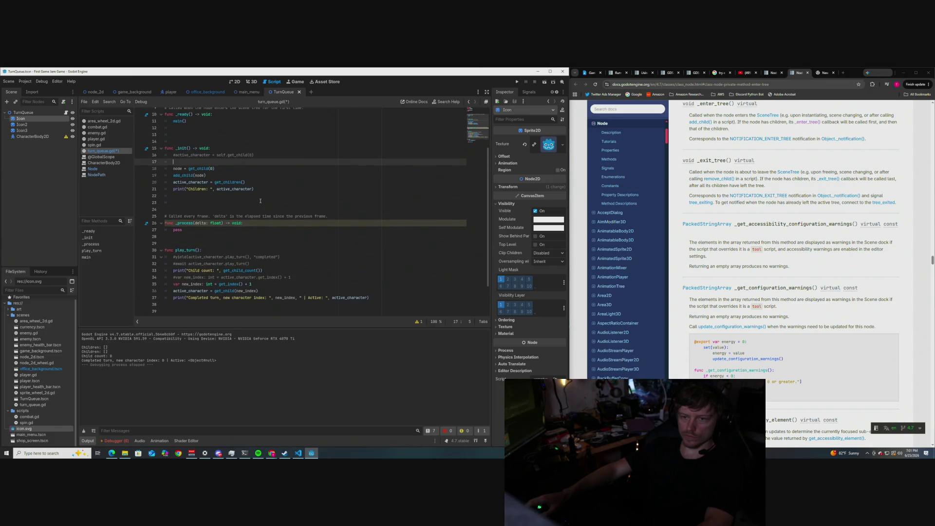
pyautogui.scroll(-2, 260, 200)
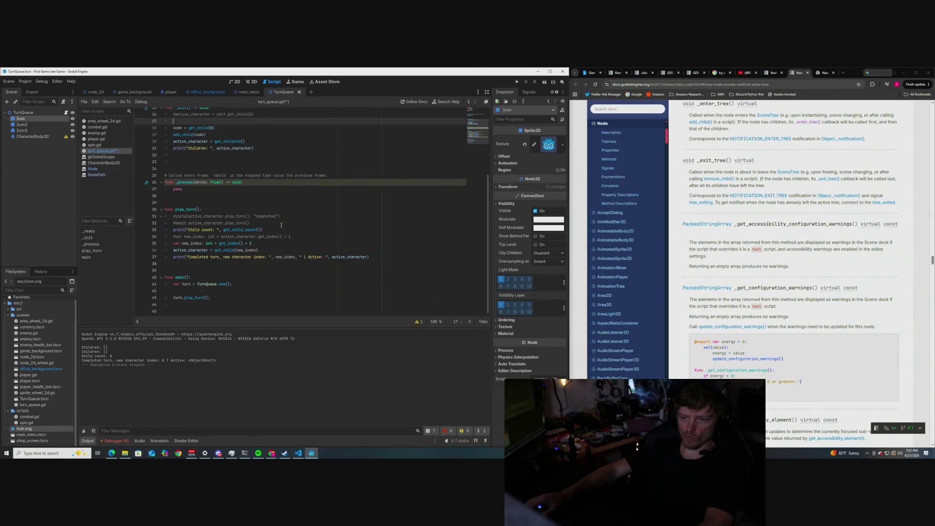
pyautogui.press('XF86AudioRaiseVolume')
# Step: Add an _enter_tree() call on a new line 33 in play_turn and save the script
pyautogui.click(281, 225)
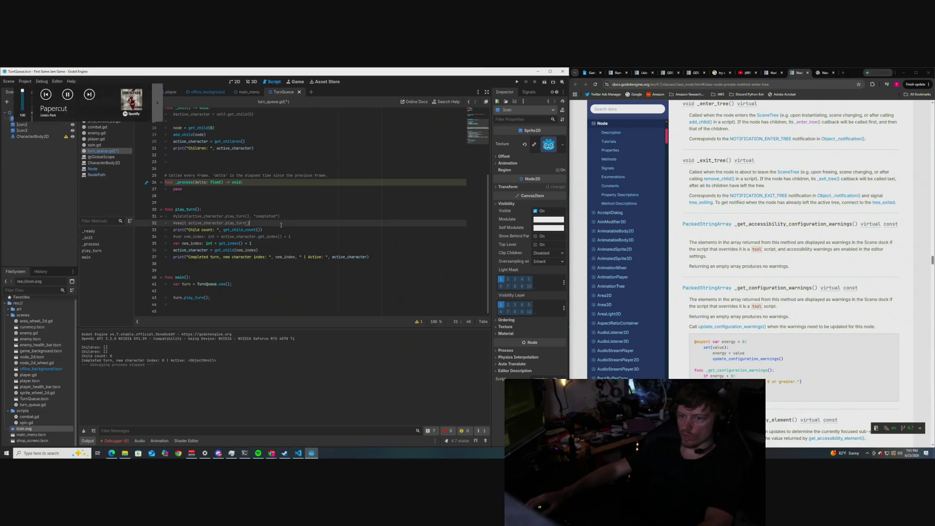
pyautogui.press('Return')
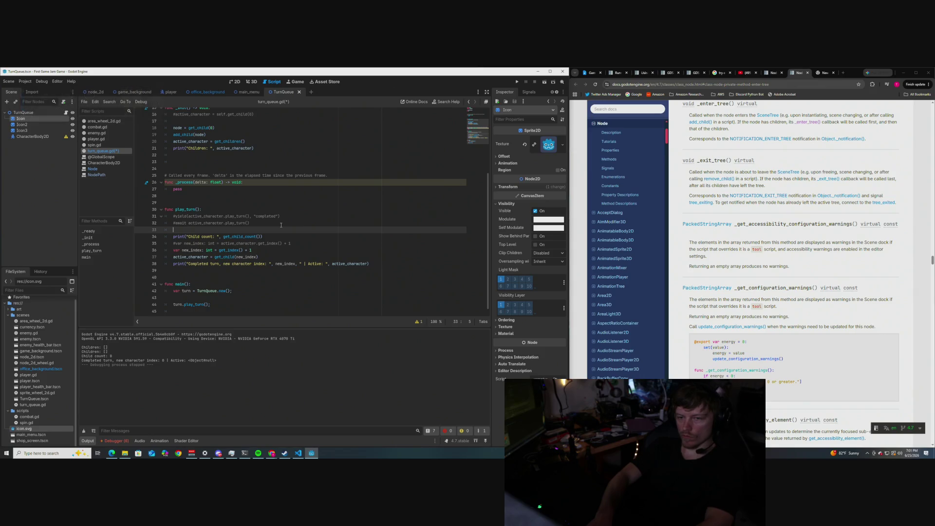
pyautogui.write('_')
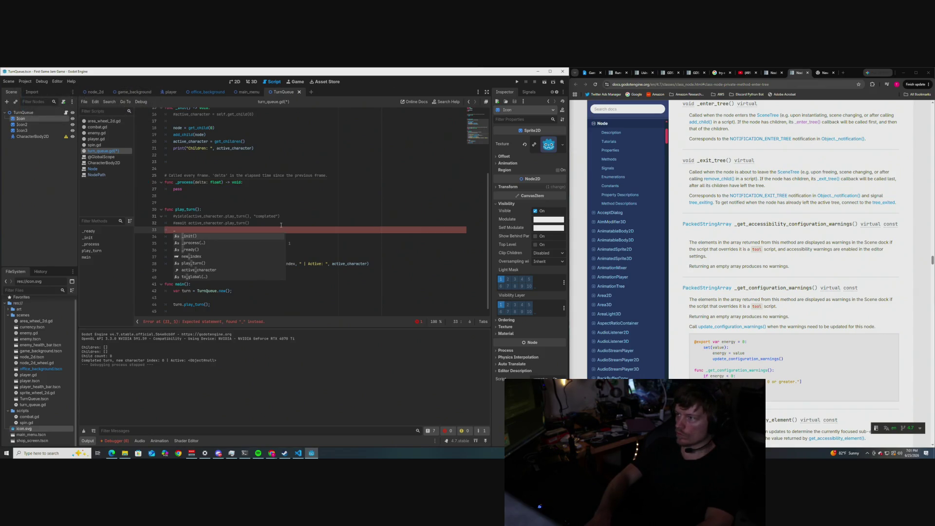
pyautogui.write('enter_tree(')
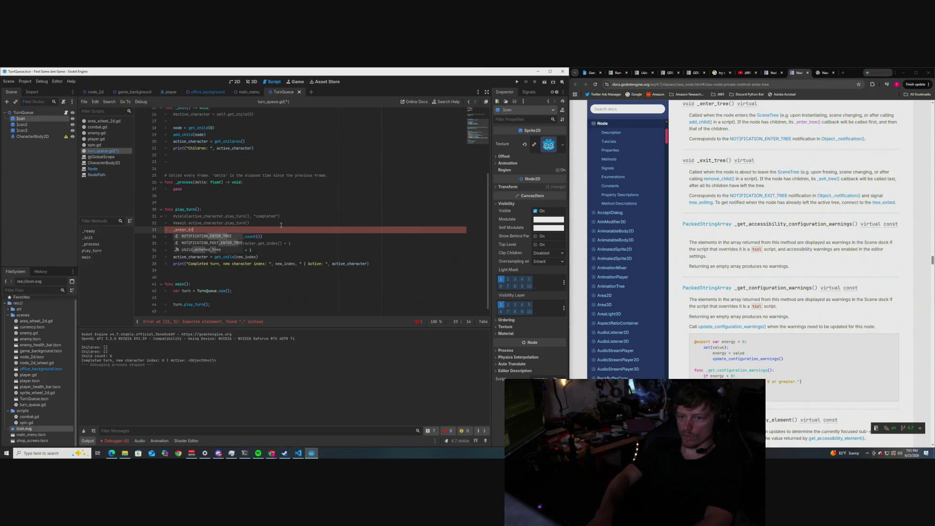
pyautogui.click(281, 225)
pyautogui.hotkey('ctrl', 's')
# Step: Try wrapping the call in print(), revert to plain _enter_tree(), save, and run the game with F5
pyautogui.click(174, 230)
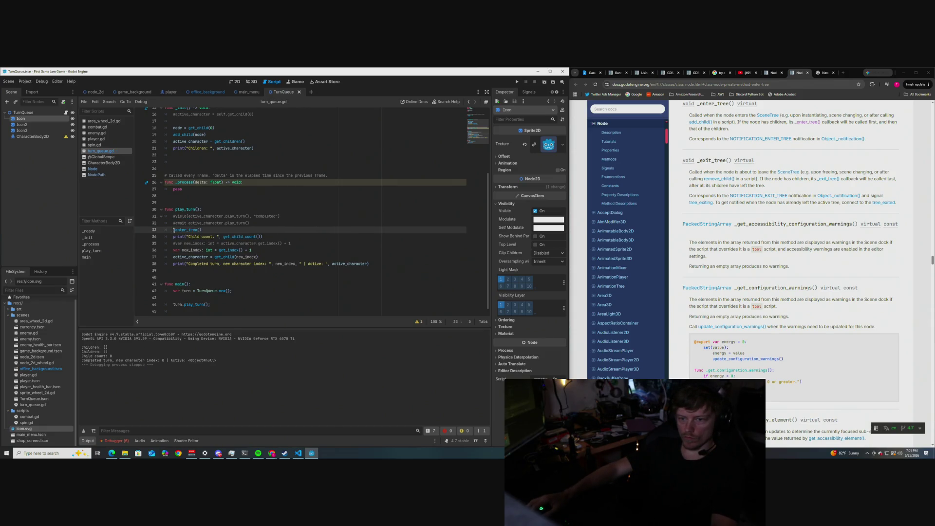
pyautogui.write('print(')
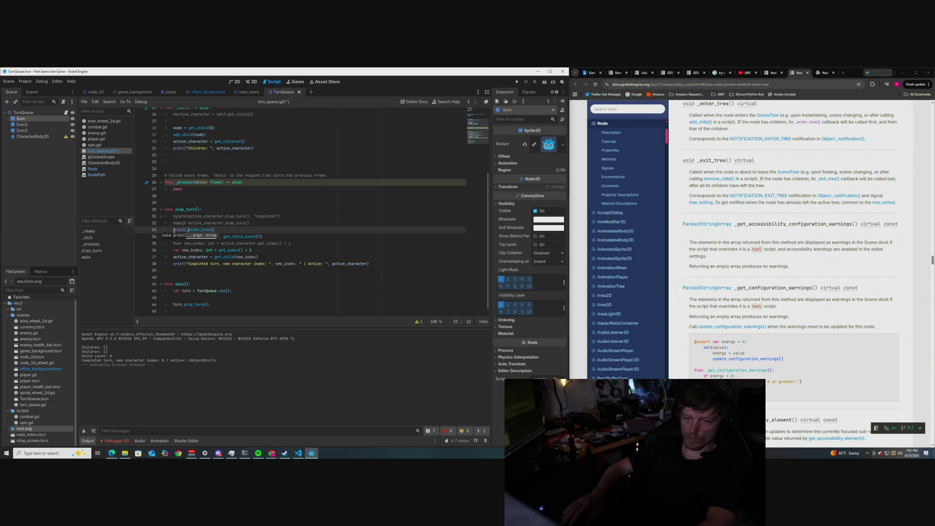
pyautogui.press('End')
pyautogui.write(')')
pyautogui.click(278, 221)
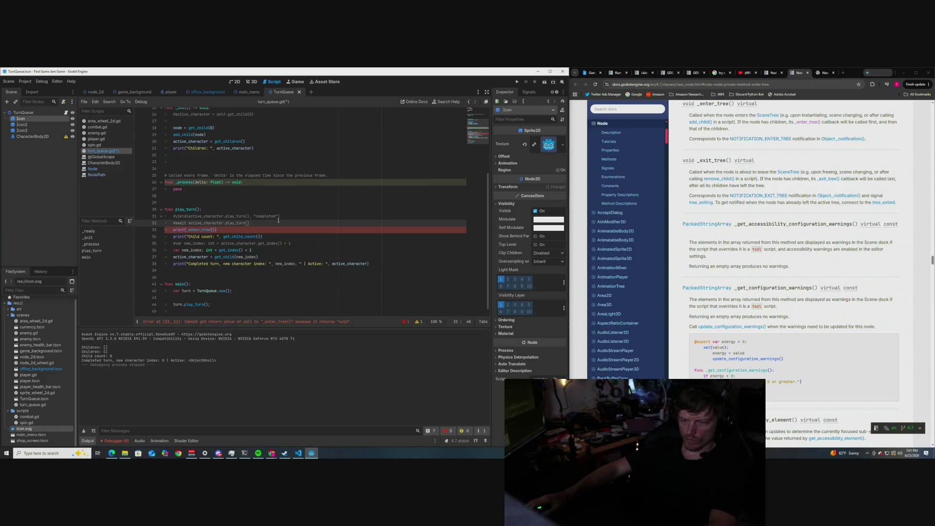
pyautogui.click(223, 229)
pyautogui.press('BackSpace')
pyautogui.press('Left')
pyautogui.press('Left')
pyautogui.press('BackSpace')
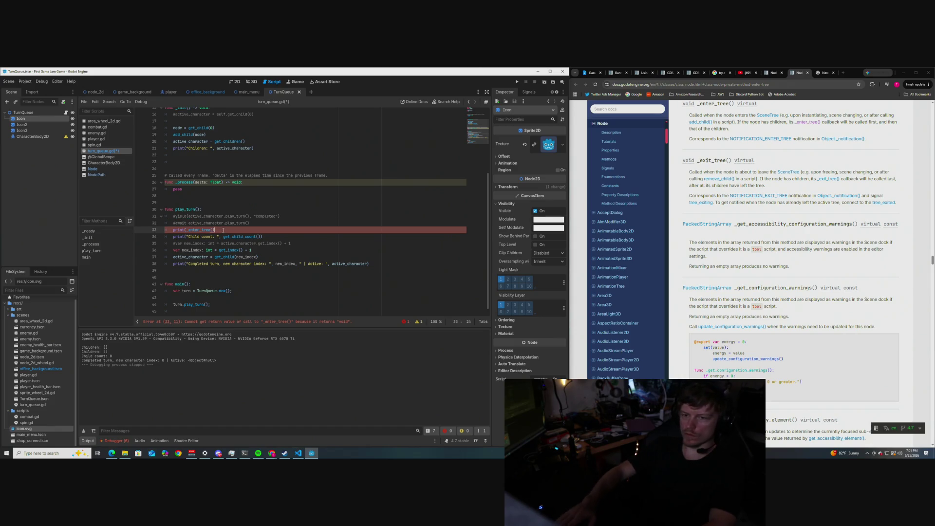
pyautogui.hotkey('ctrl', 'z')
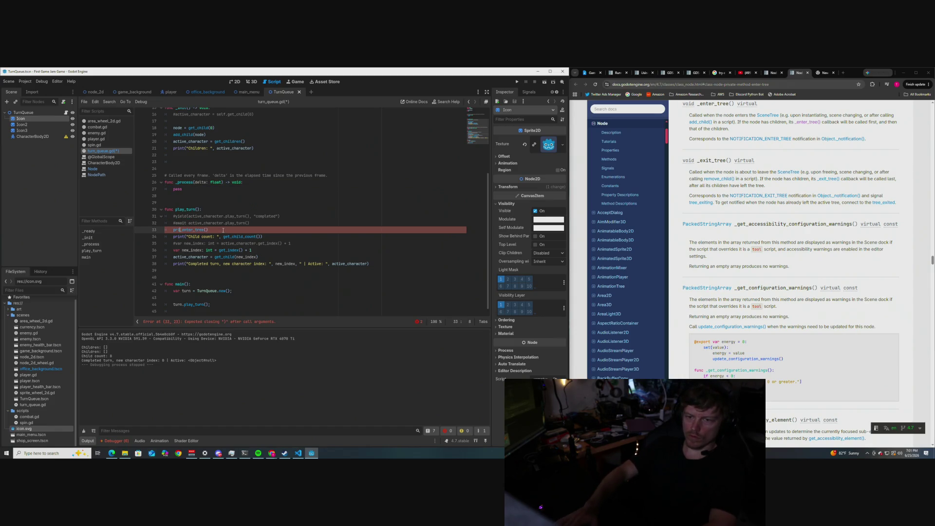
pyautogui.hotkey('ctrl', 's')
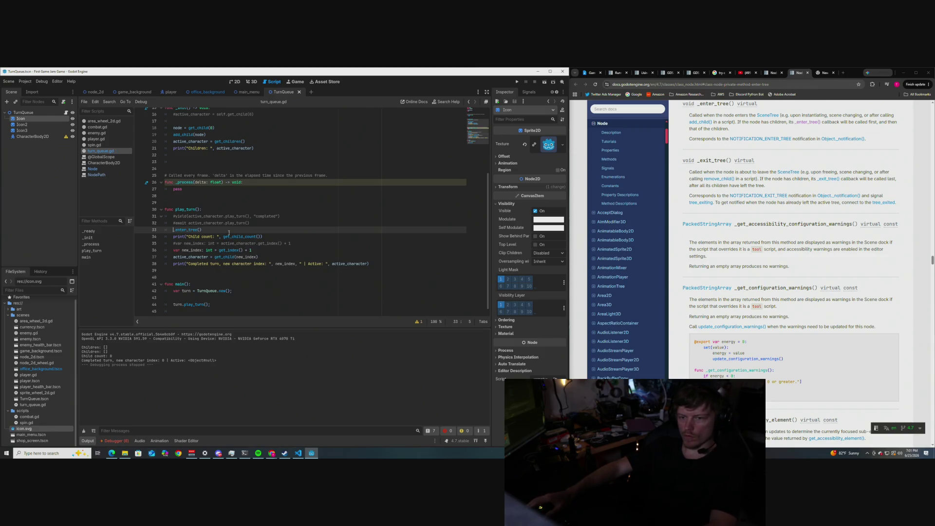
pyautogui.press('F5')
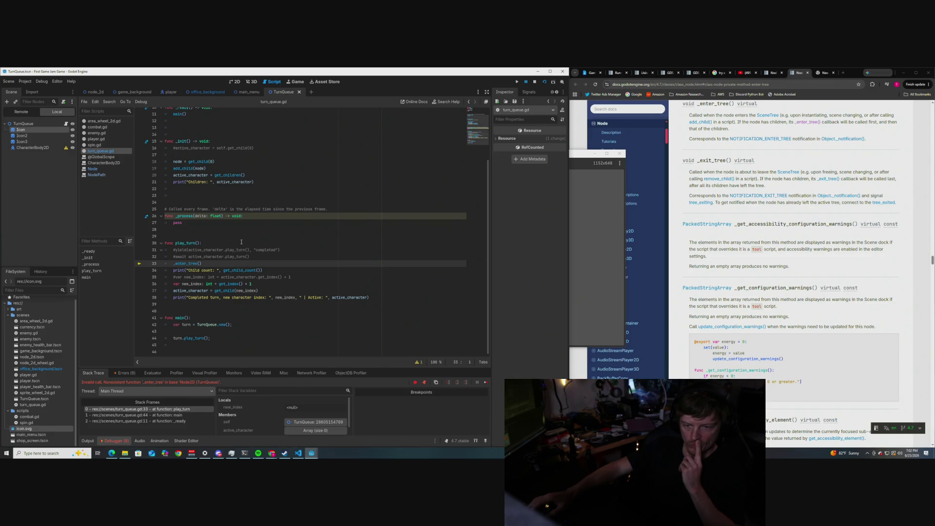
# Step: Prefix the _enter_tree() call on line 33 with self
pyautogui.press('Home')
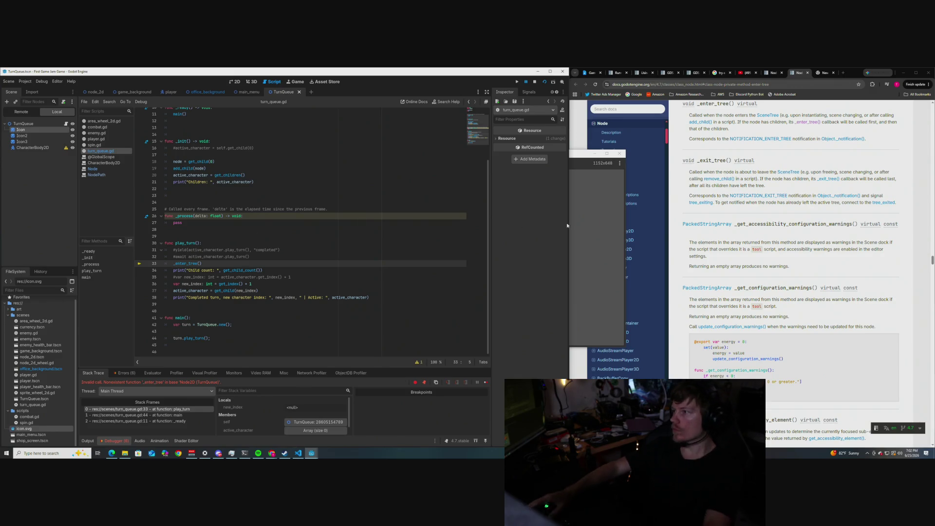
pyautogui.scroll(1, 684, 201)
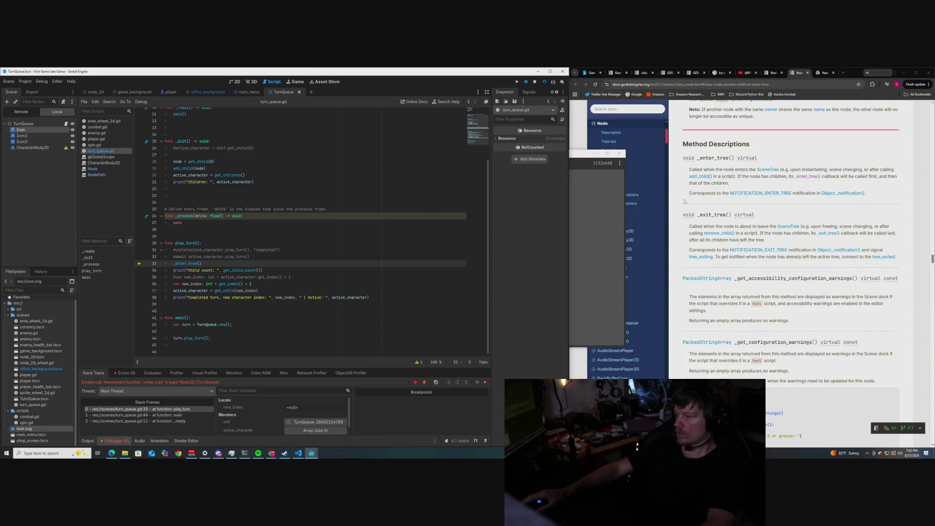
pyautogui.scroll(-1, 684, 201)
pyautogui.write('self.')
pyautogui.click(353, 244)
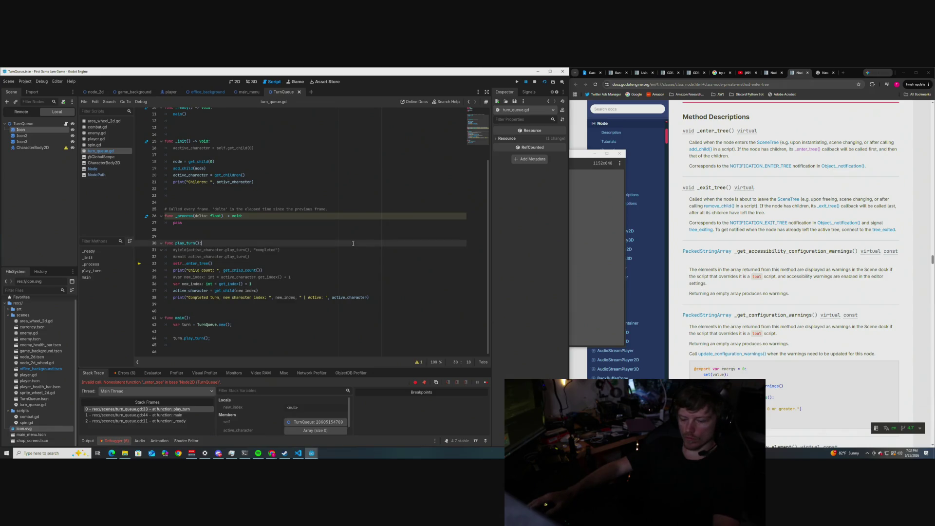
# Step: Stop and relaunch the game, then delete the self._enter_tree() call from line 33
pyautogui.click(534, 82)
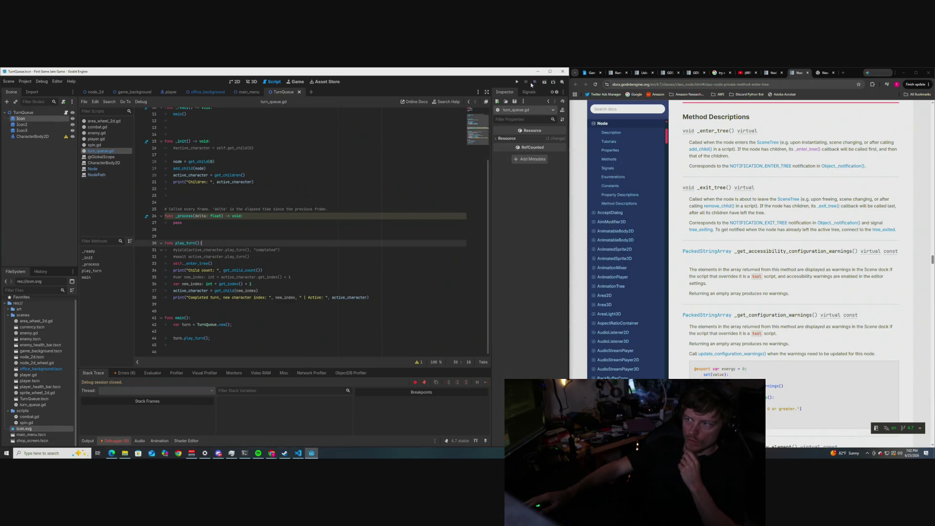
pyautogui.click(545, 81)
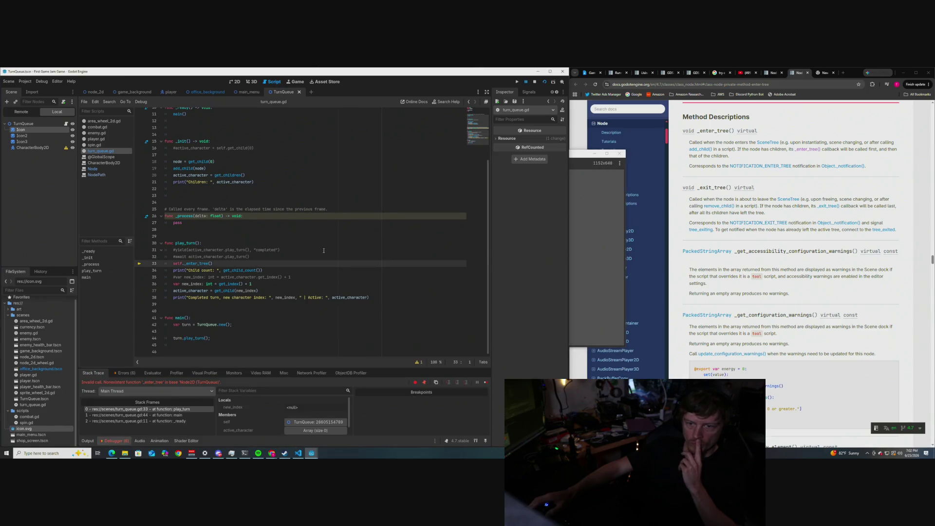
pyautogui.moveTo(212, 264); pyautogui.dragTo(174, 263)
pyautogui.press('BackSpace')
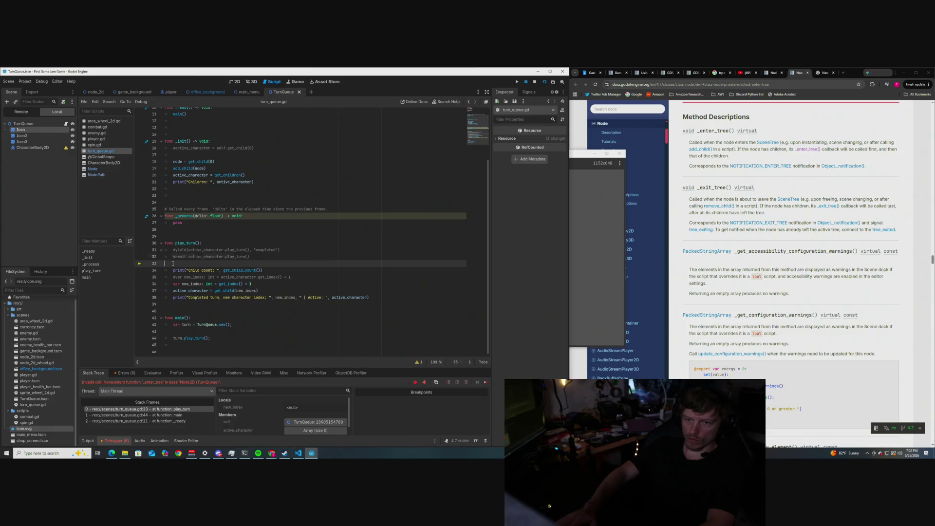
pyautogui.press('BackSpace')
pyautogui.press('BackSpace')
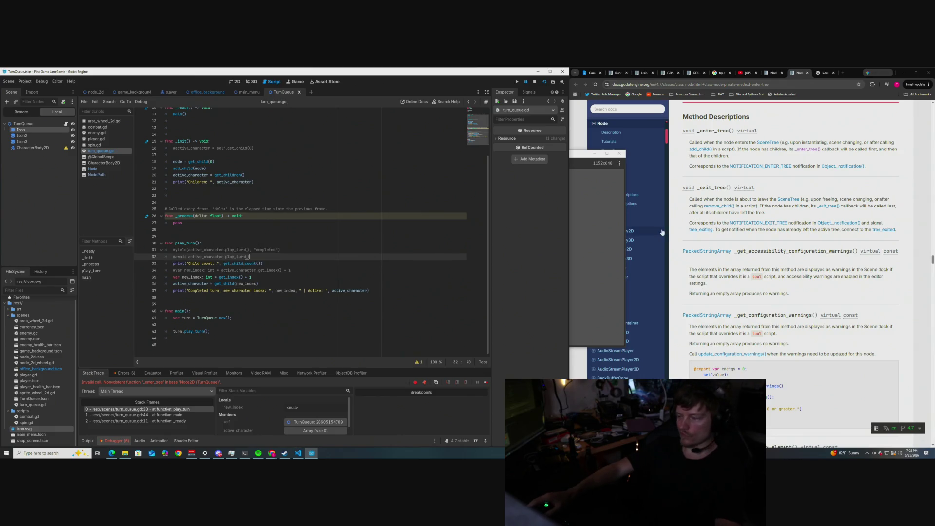
pyautogui.scroll(-2, 665, 269)
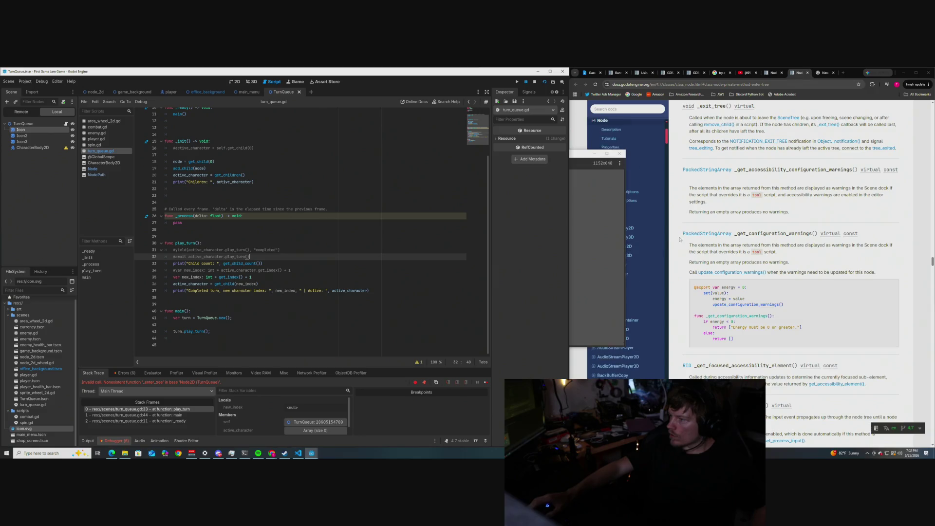
pyautogui.scroll(-2, 676, 236)
pyautogui.scroll(-1, 676, 236)
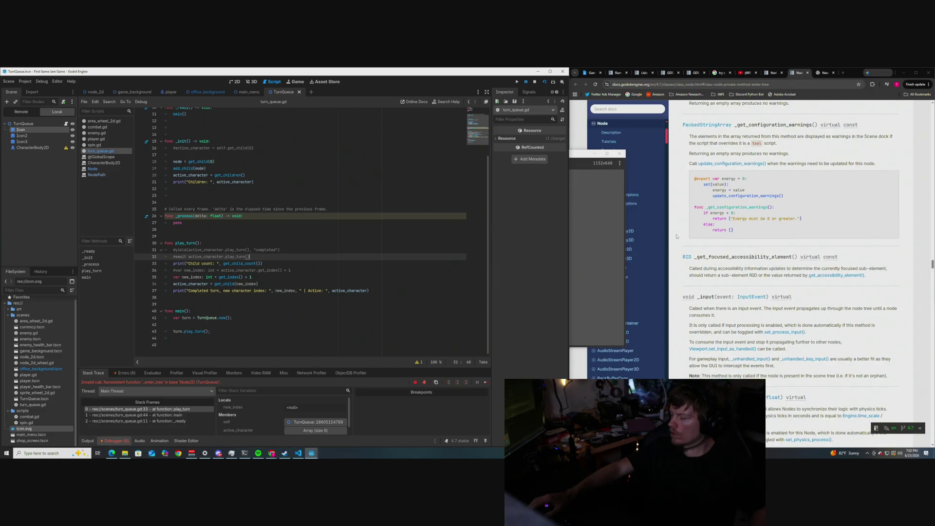
pyautogui.scroll(-5, 676, 236)
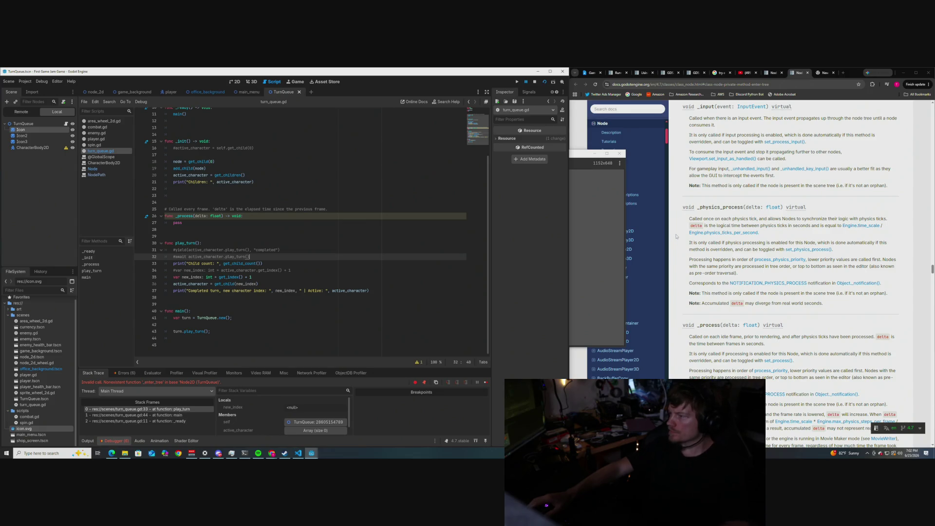
pyautogui.scroll(-1, 676, 236)
pyautogui.scroll(-1, 676, 236)
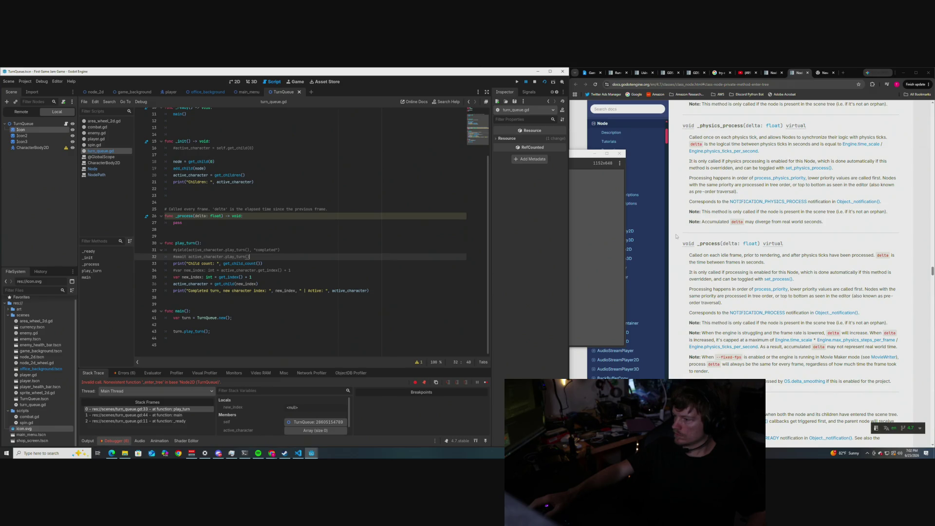
pyautogui.scroll(-3, 675, 236)
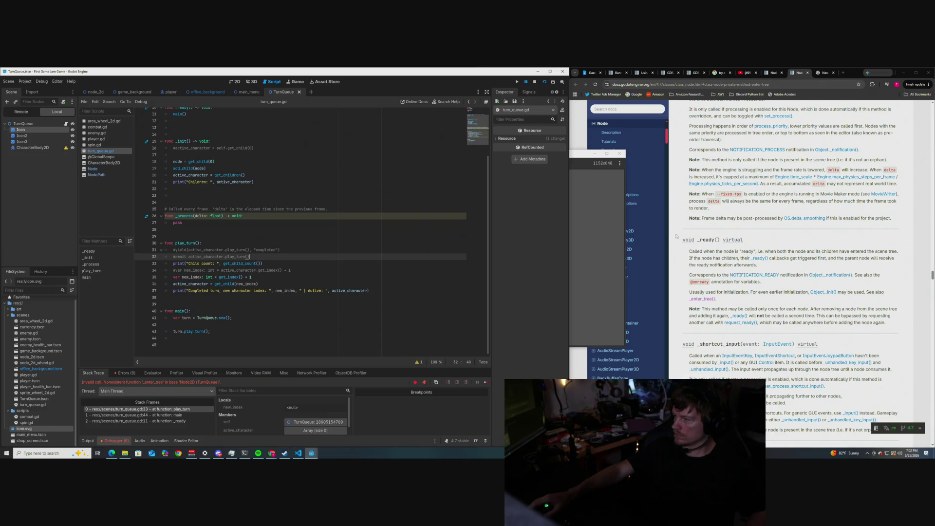
pyautogui.scroll(1, 295, 211)
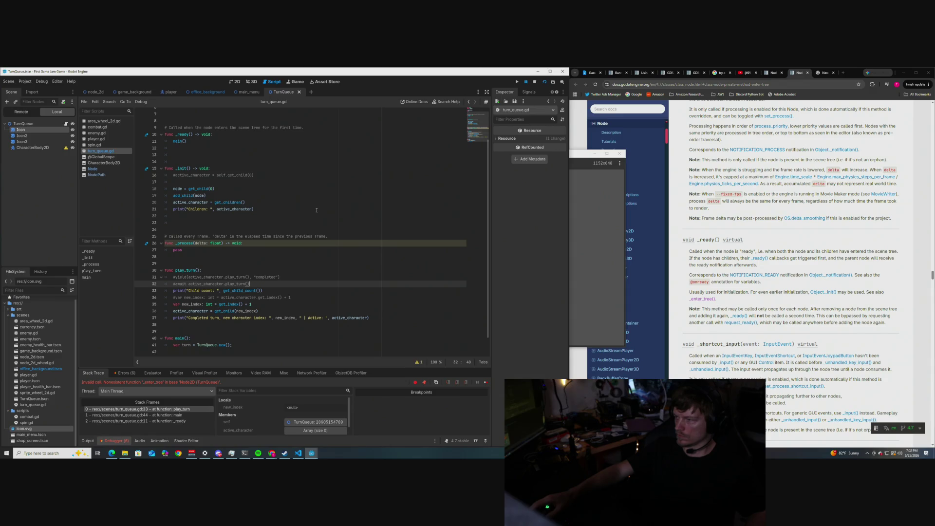
pyautogui.scroll(1, 299, 206)
pyautogui.scroll(1, 231, 197)
pyautogui.click(191, 181)
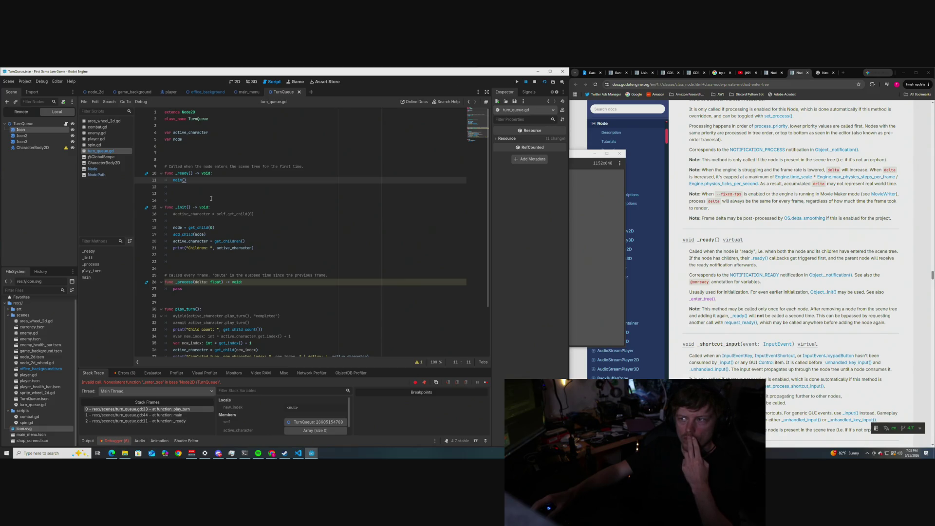
# Step: Stop the game, select the var turn = TurnQueue.new() line in main, and run the project again
pyautogui.press('F8')
pyautogui.click(266, 216)
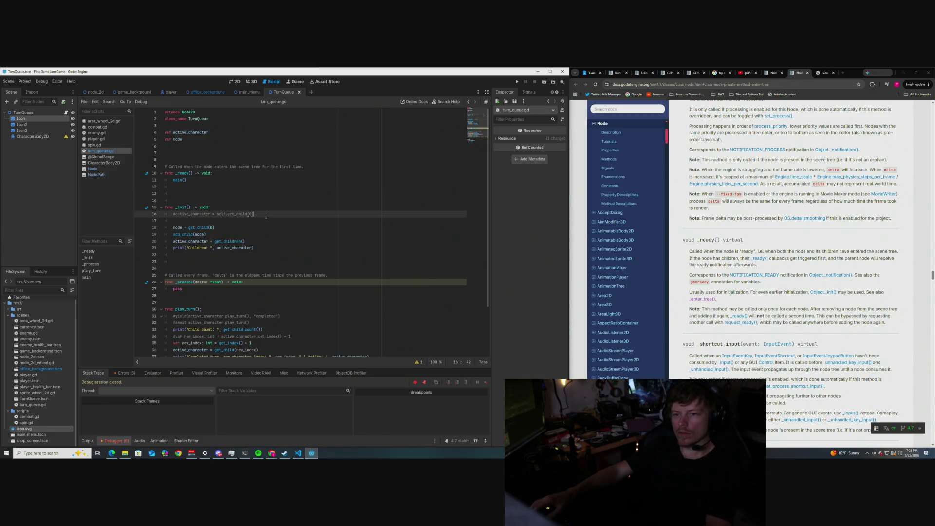
pyautogui.scroll(-3, 266, 215)
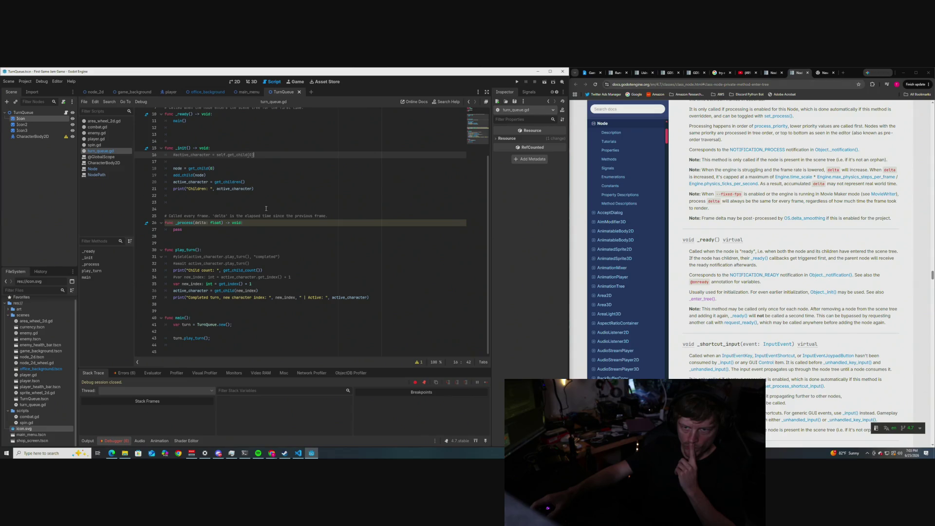
pyautogui.moveTo(233, 324); pyautogui.dragTo(174, 325)
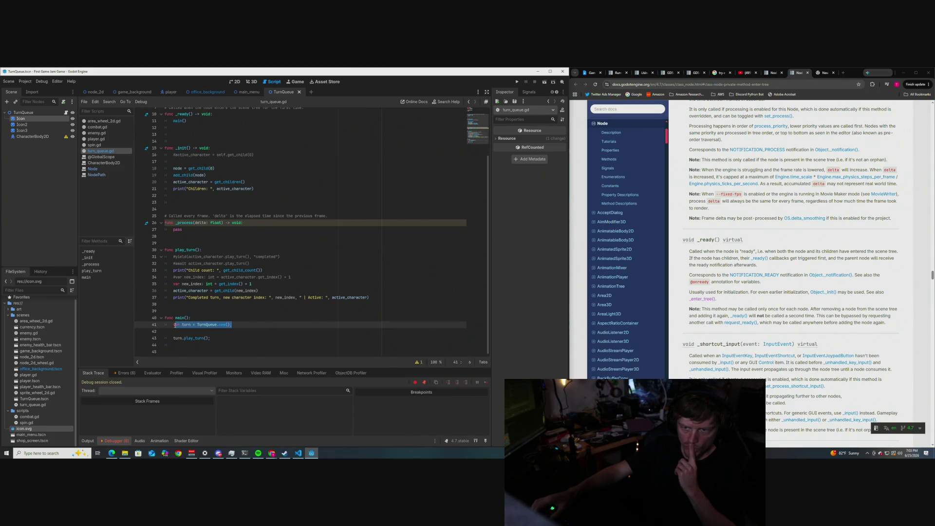
pyautogui.press('F5')
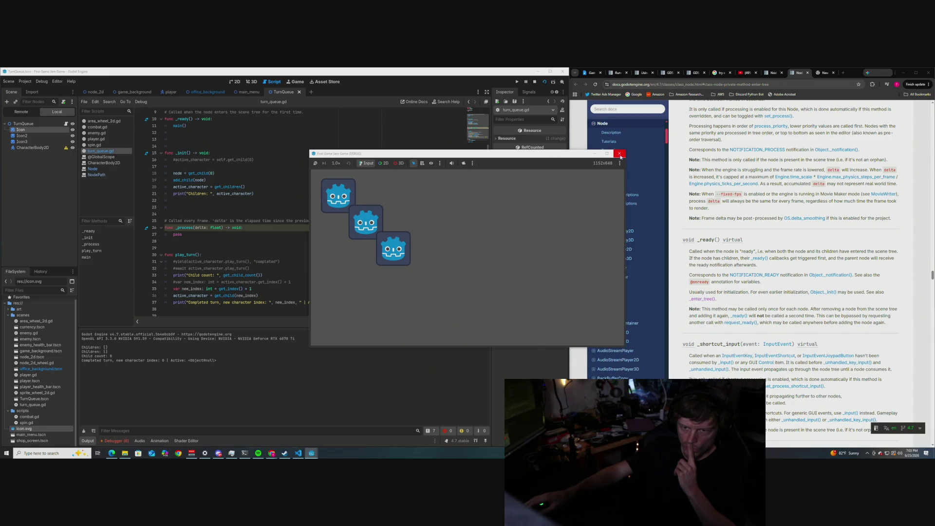
# Step: Close the game window and comment out lines 18–19 (node = get_child(0), add_child(node)) with Ctrl+K
pyautogui.click(619, 154)
pyautogui.doubleClick(195, 180)
pyautogui.moveTo(194, 178); pyautogui.dragTo(173, 174)
pyautogui.hotkey('ctrl', 'k')
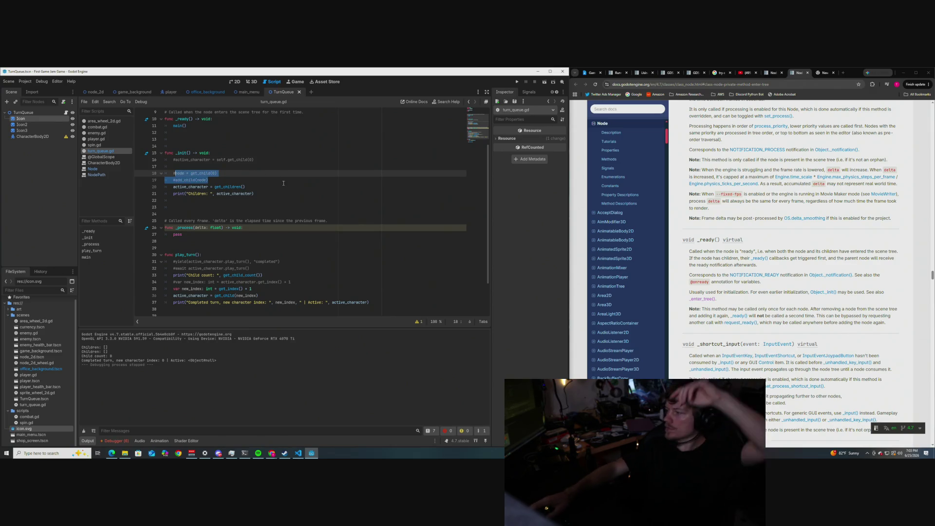
# Step: Review lines 18–20 of _init and bring up the CharacterBody2D node's context menu
pyautogui.click(286, 171)
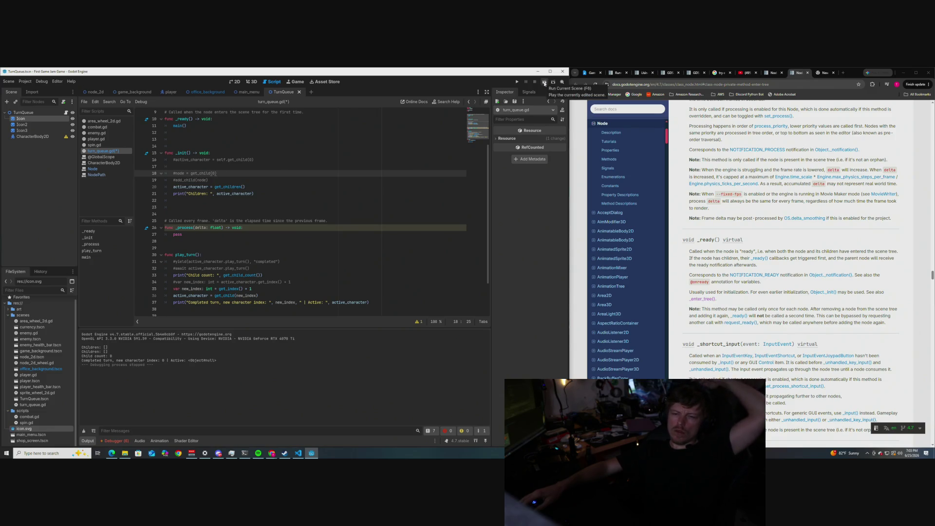
pyautogui.click(299, 180)
pyautogui.click(233, 186)
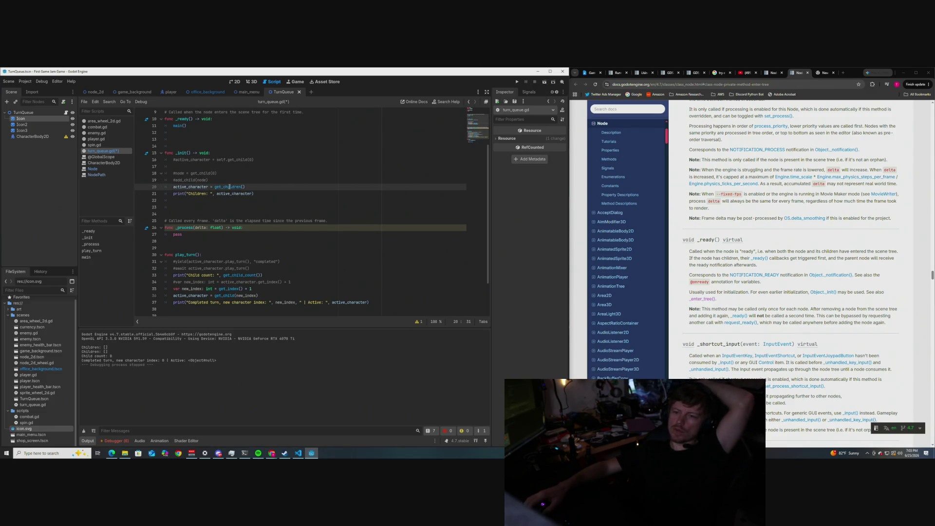
pyautogui.scroll(-1, 233, 166)
pyautogui.scroll(1, 233, 166)
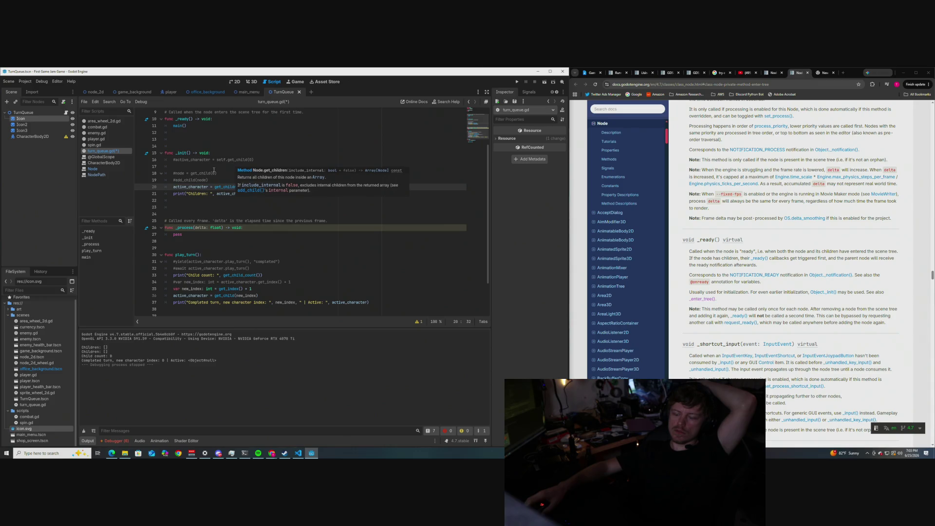
pyautogui.rightClick(44, 137)
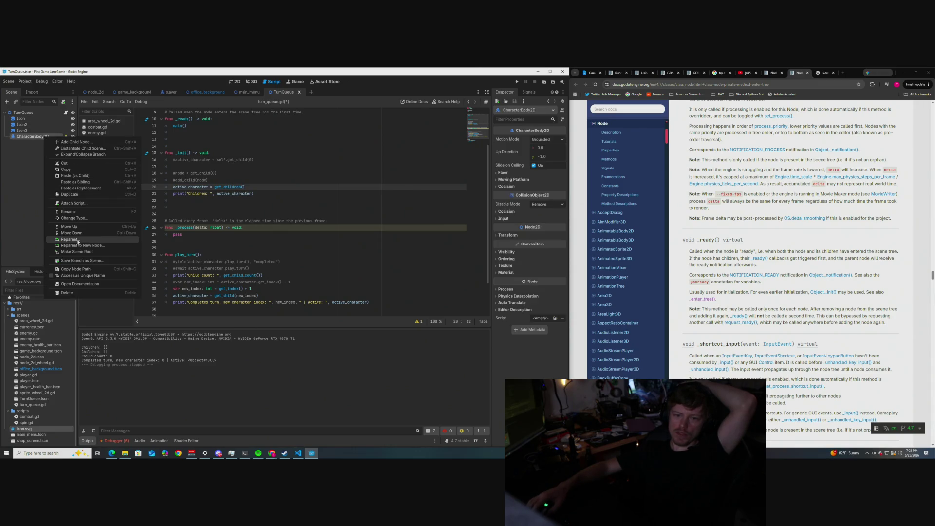
# Step: Open the CharacterBody2D documentation, then select TurnQueue and scroll its properties, including Visibility
pyautogui.click(80, 284)
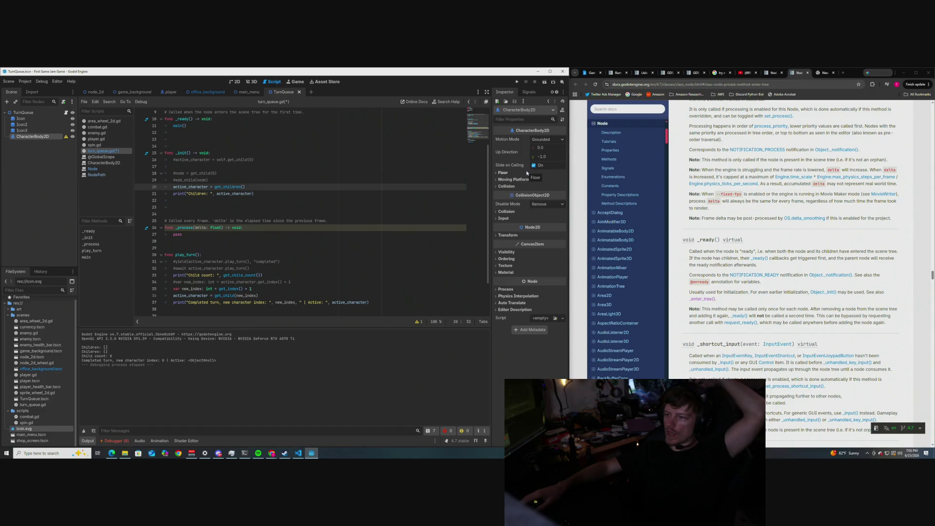
pyautogui.click(24, 112)
pyautogui.scroll(-3, 205, 170)
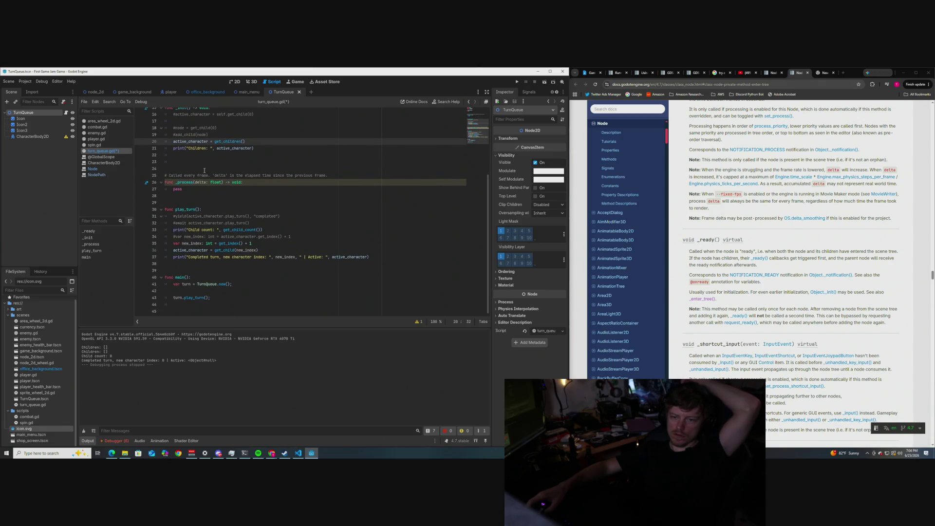
pyautogui.scroll(1, 204, 171)
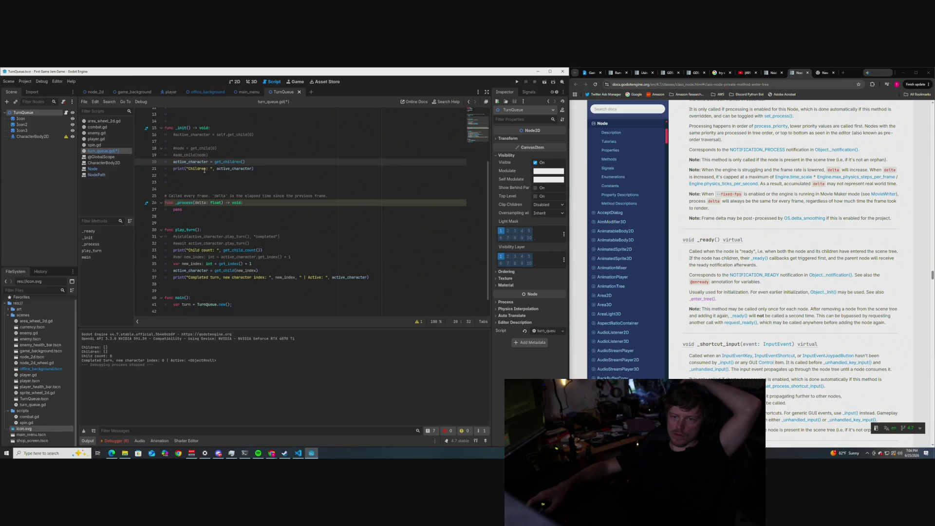
pyautogui.click(623, 110)
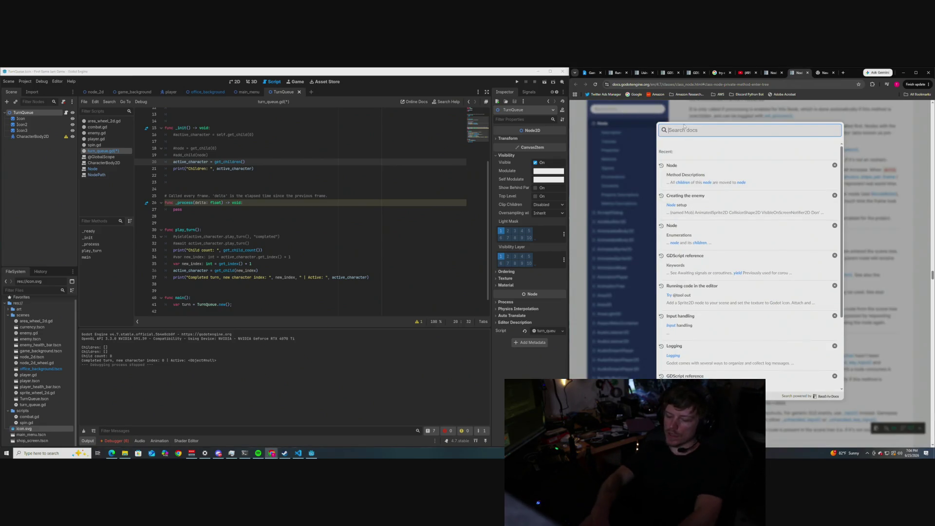
# Step: Search the docs for get_children() and open the Node class Method Descriptions result
pyautogui.write('children')
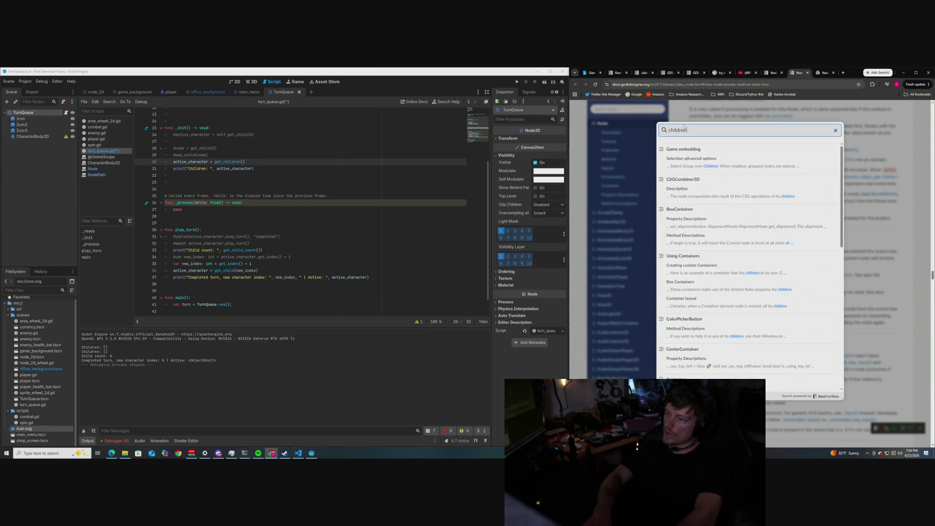
pyautogui.hotkey('ctrl', 'a')
pyautogui.press('BackSpace')
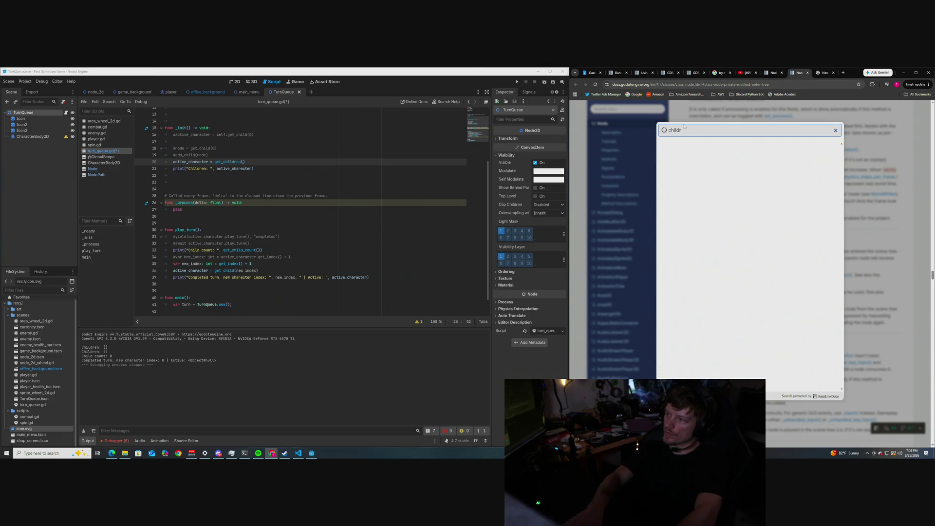
pyautogui.write('get')
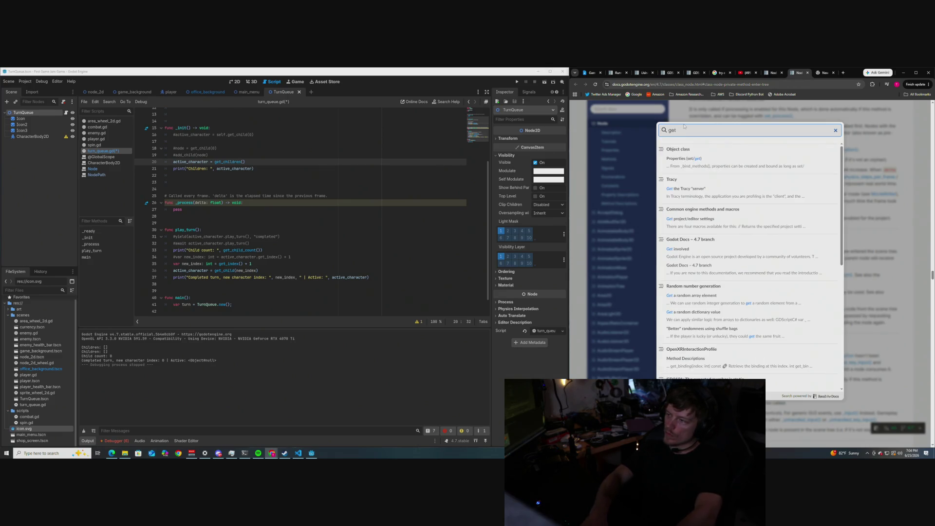
pyautogui.write('_child')
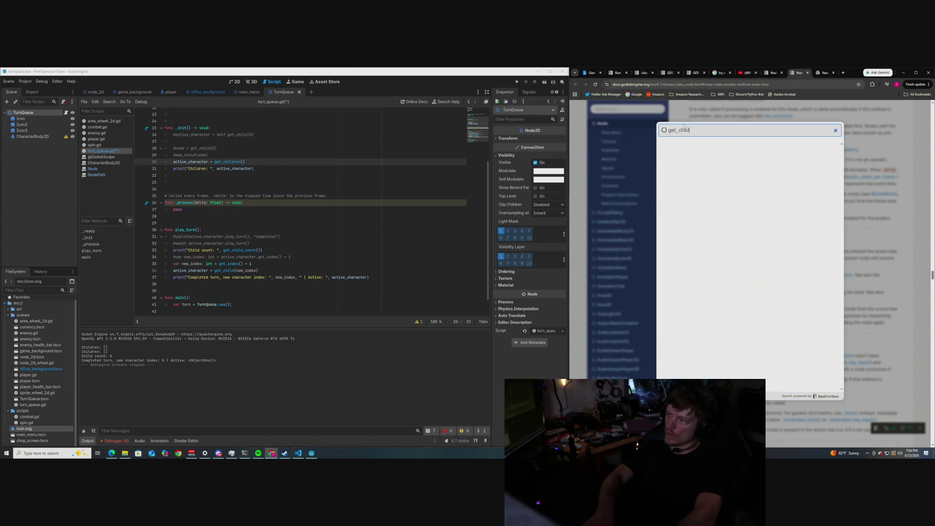
pyautogui.write('ren()')
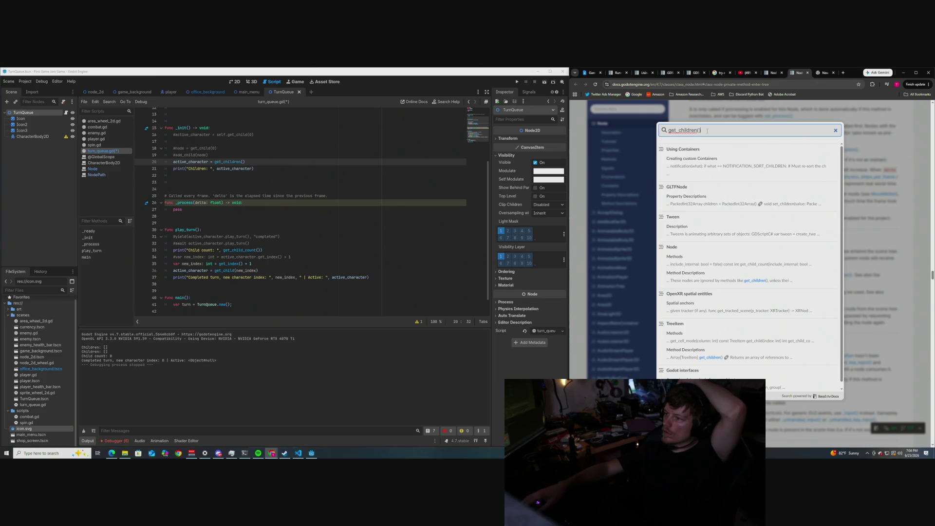
pyautogui.click(749, 280)
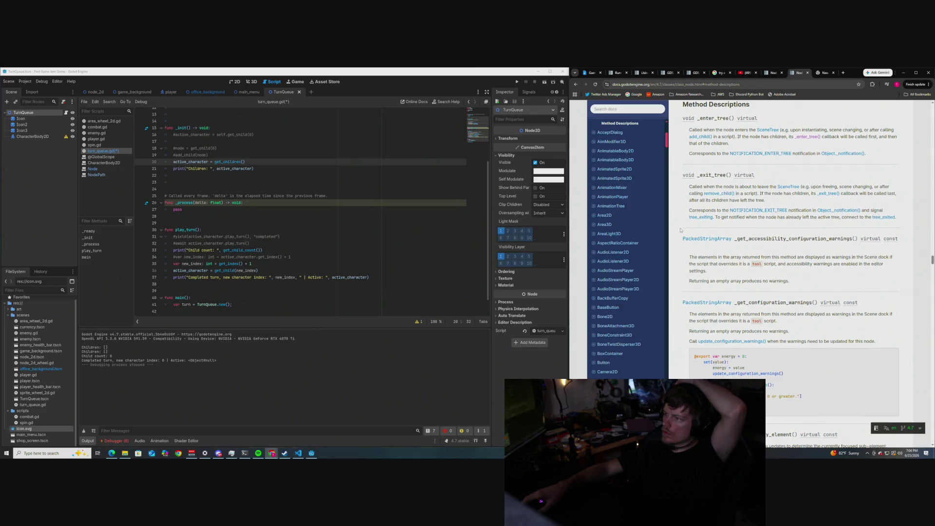
# Step: Jump to Node's add_child() method reference and read its description, GDScript example, and add_sibling() entry
pyautogui.scroll(1, 680, 234)
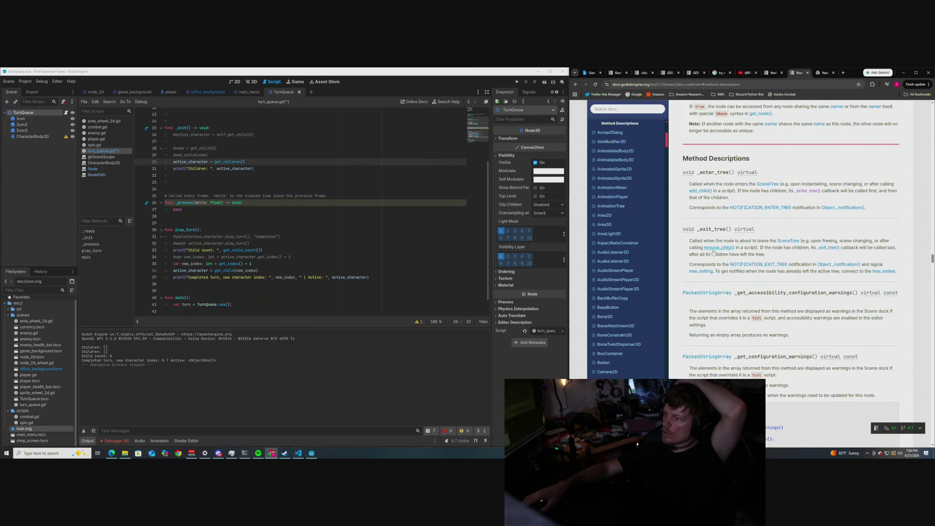
pyautogui.click(700, 191)
pyautogui.scroll(1, 678, 195)
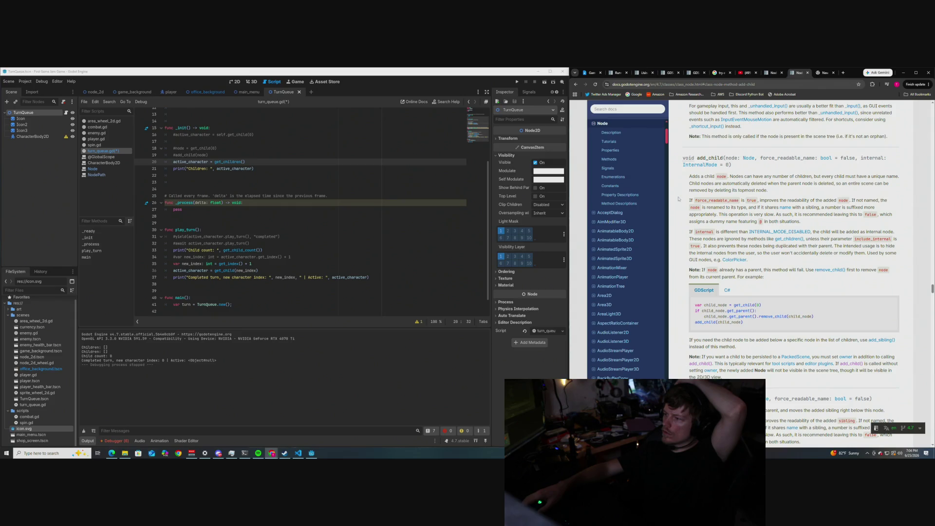
pyautogui.scroll(-1, 762, 269)
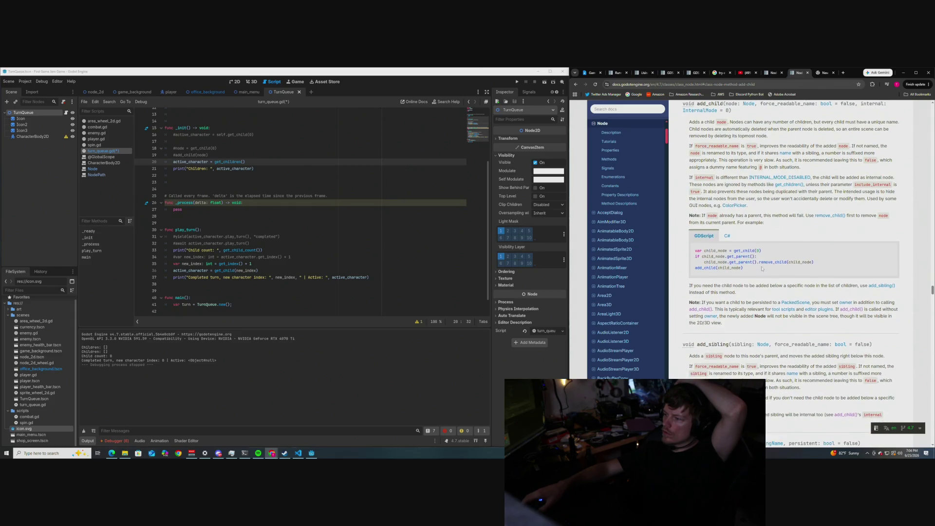
pyautogui.scroll(1, 798, 229)
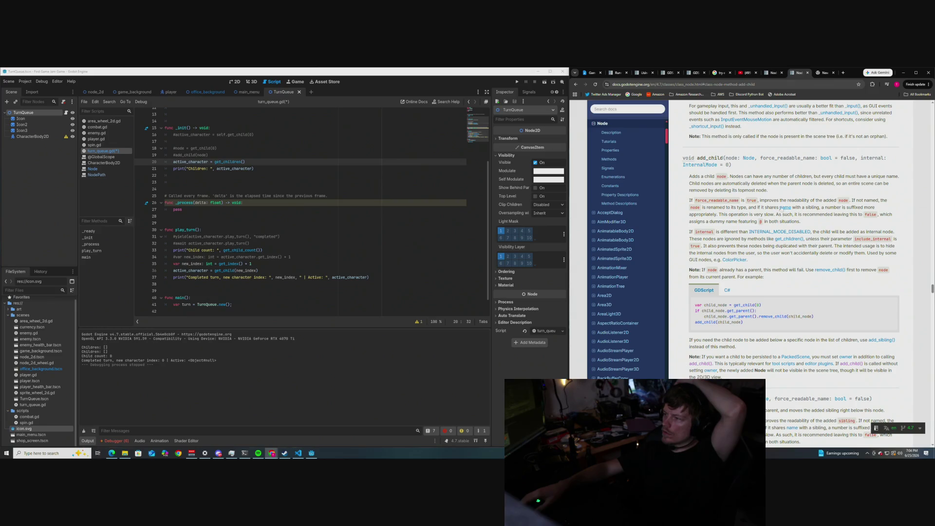
pyautogui.scroll(1, 779, 211)
pyautogui.scroll(1, 764, 210)
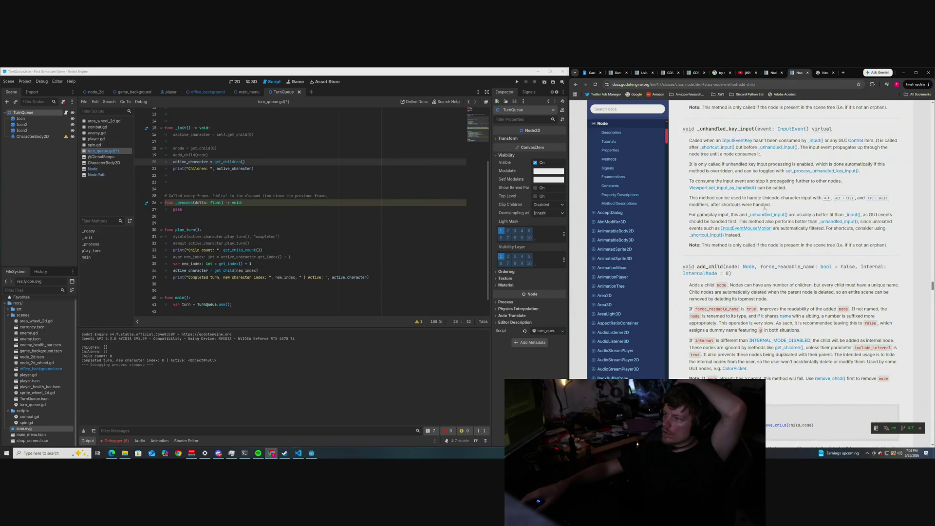
pyautogui.scroll(-4, 676, 213)
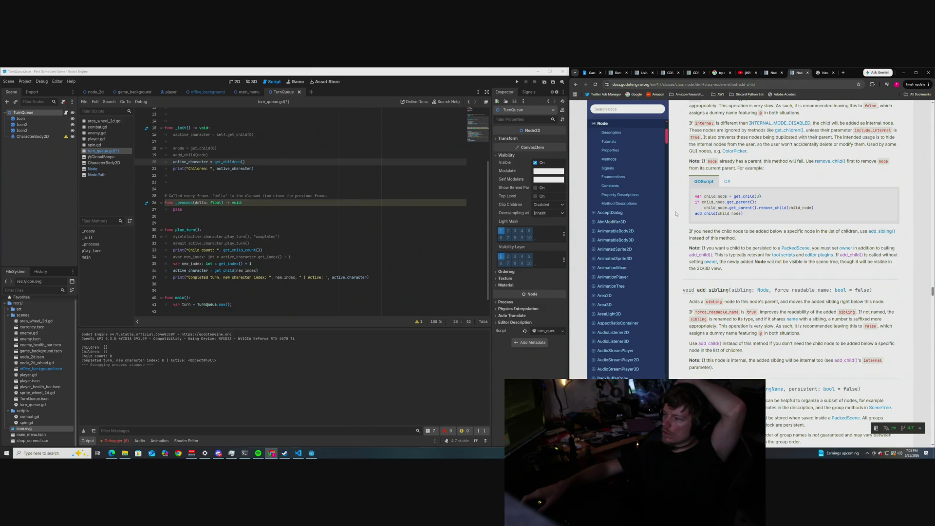
pyautogui.scroll(1, 676, 213)
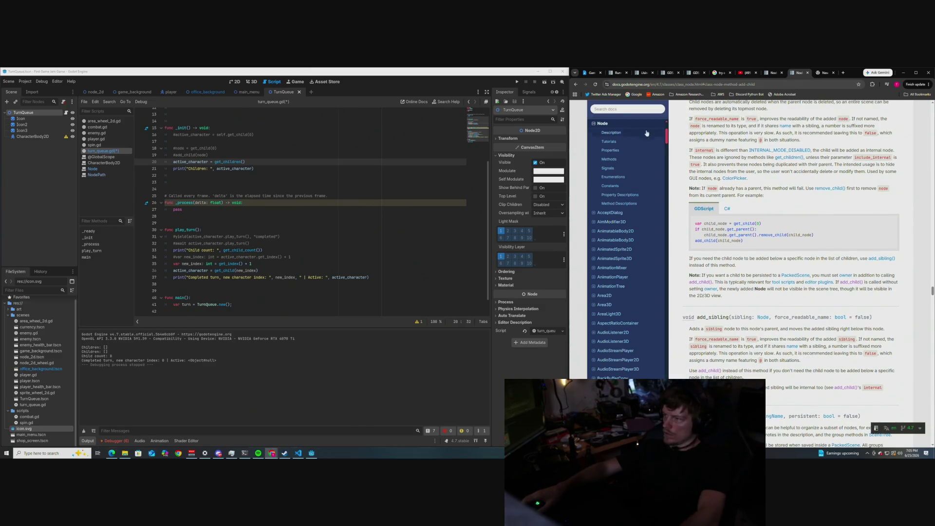
pyautogui.click(626, 109)
# Step: Correct the search term to get_children and open Node's method descriptions from the results
pyautogui.press('BackSpace')
pyautogui.press('BackSpace')
pyautogui.press('BackSpace')
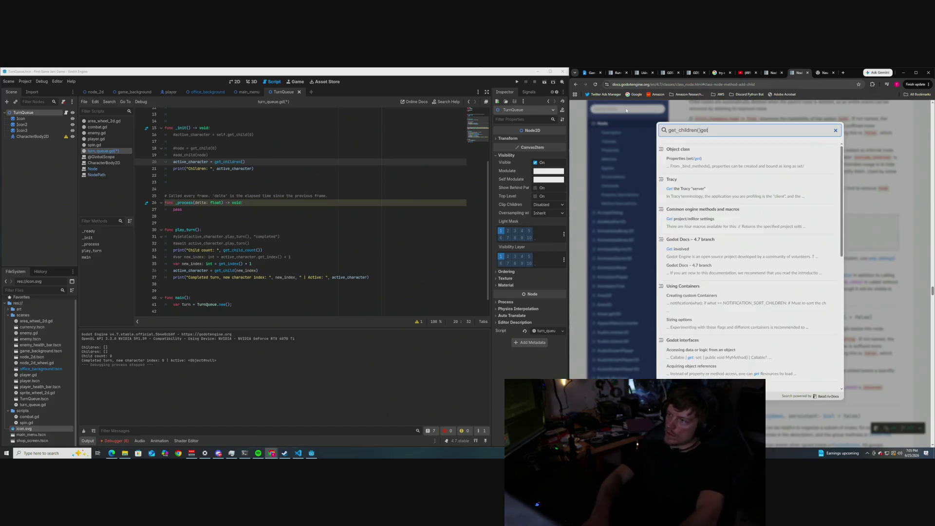
pyautogui.write('en')
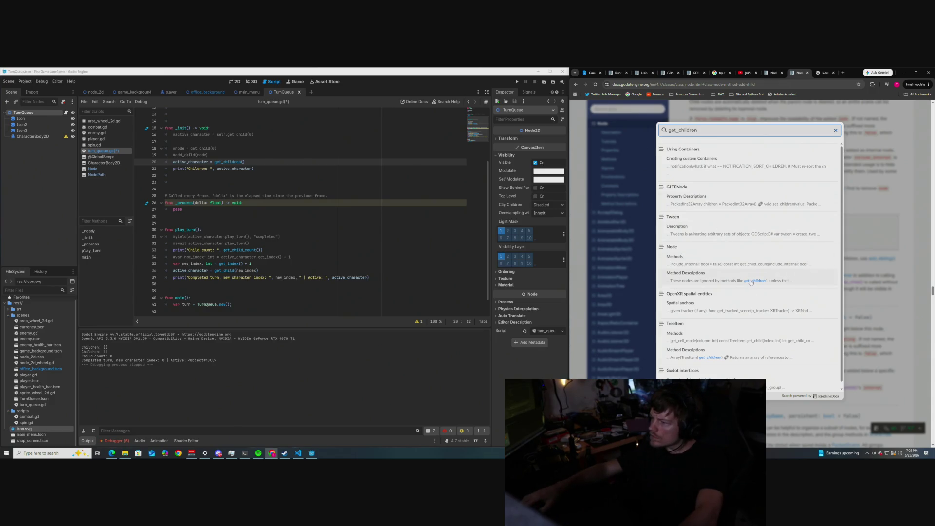
pyautogui.click(751, 280)
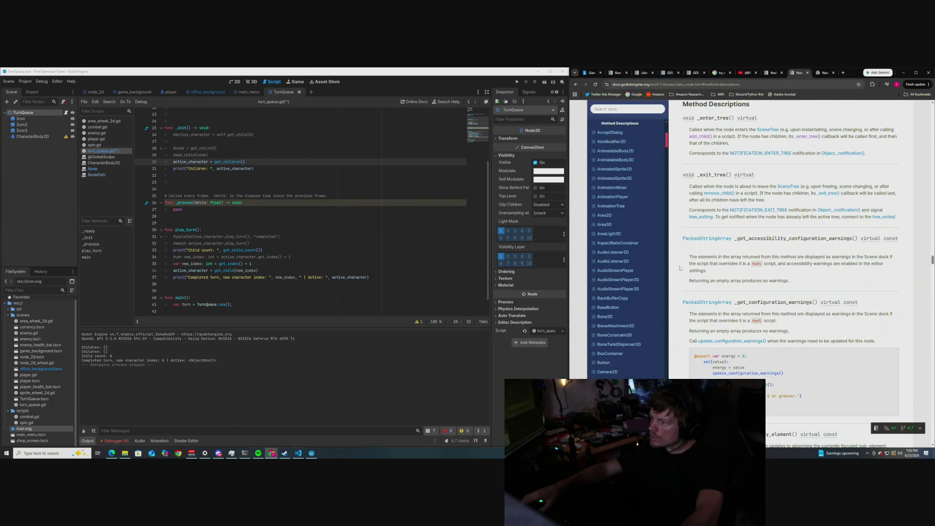
# Step: Open the TreeItem get_children() result and scroll through the TreeItem class reference
pyautogui.press('/')
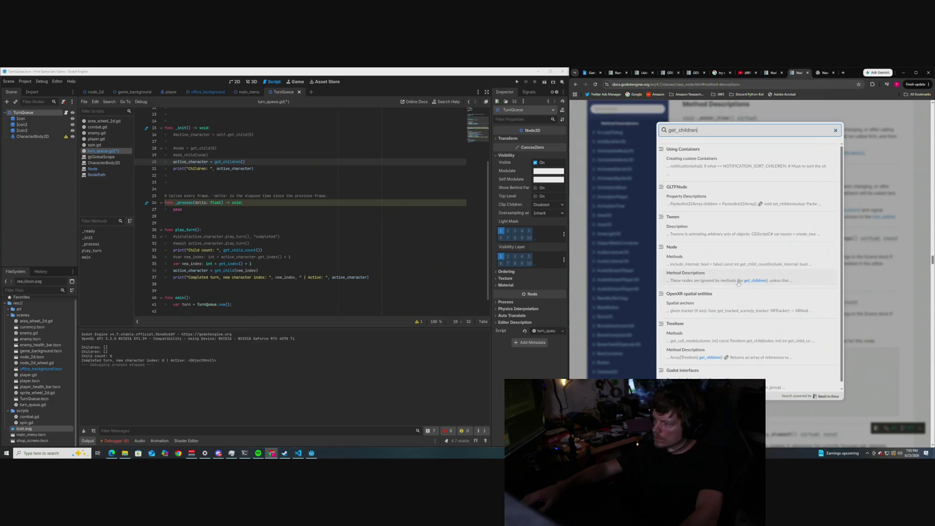
pyautogui.click(709, 358)
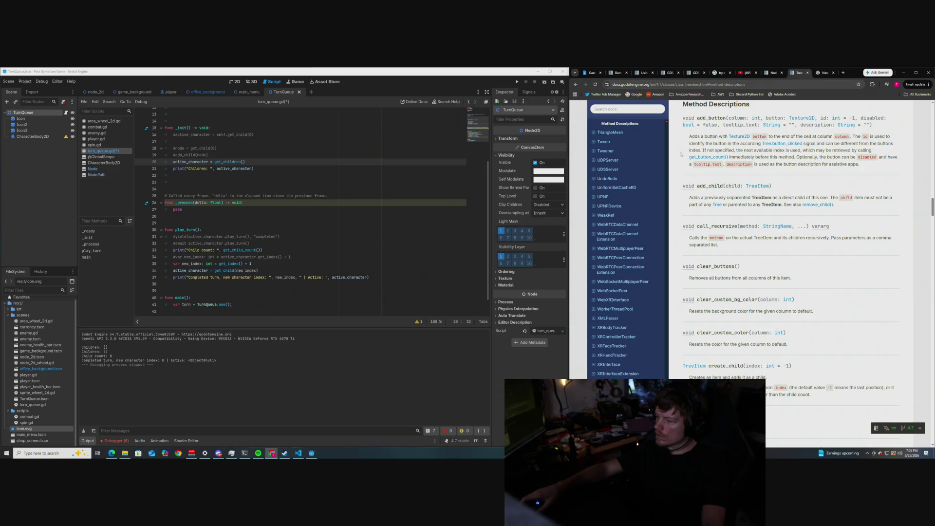
pyautogui.scroll(2, 680, 154)
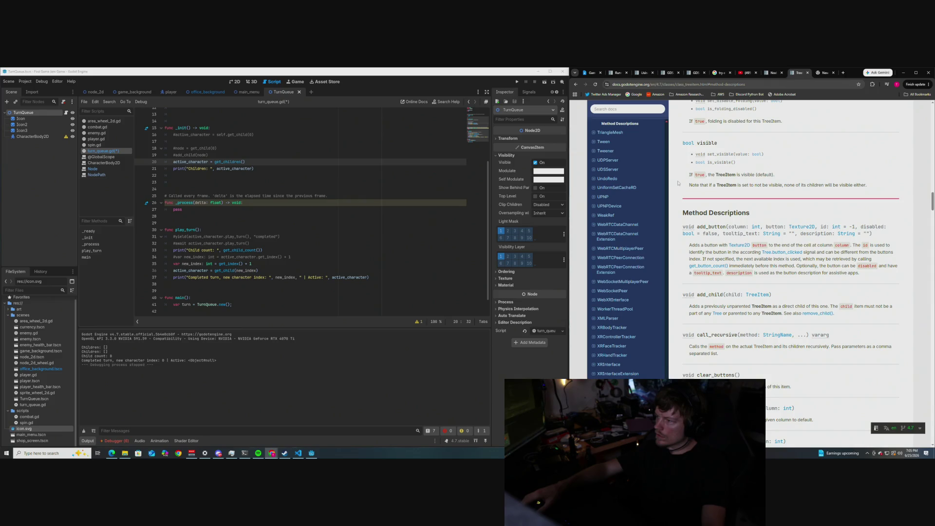
pyautogui.scroll(-3, 677, 183)
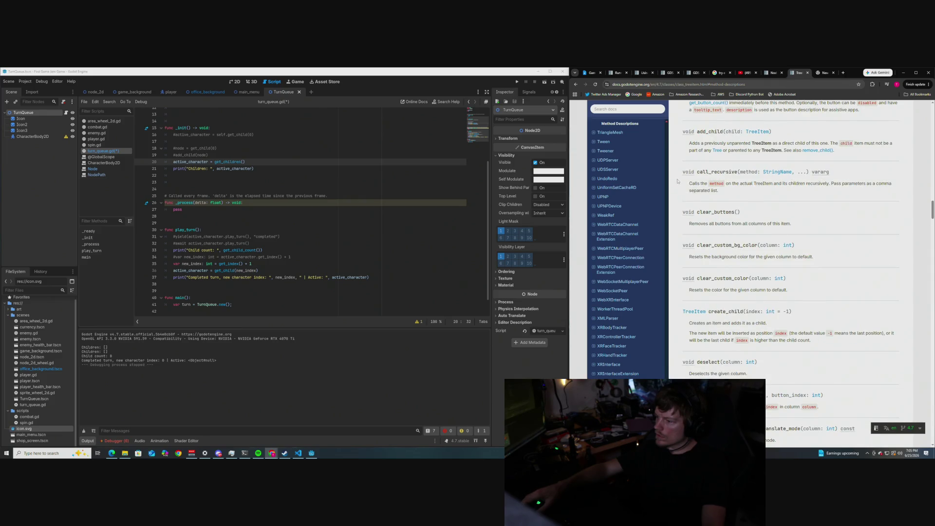
pyautogui.scroll(4, 677, 181)
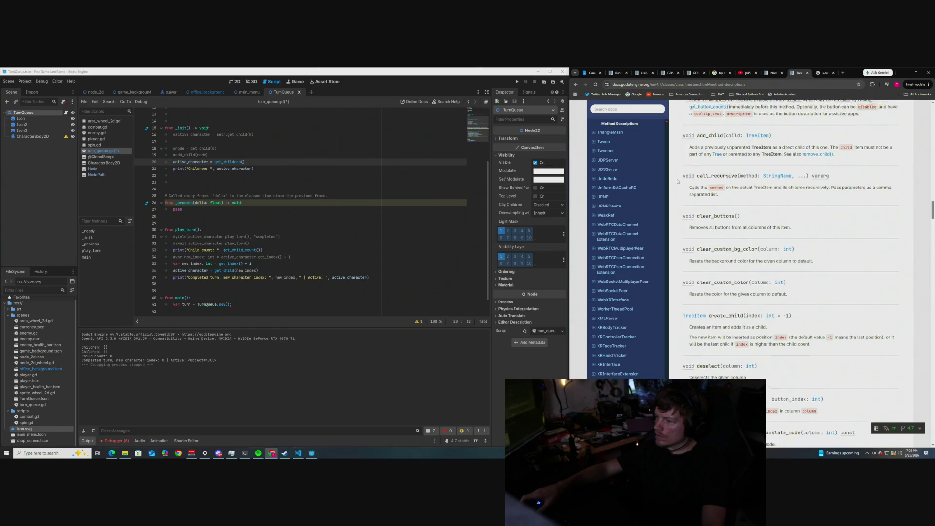
pyautogui.scroll(5, 679, 197)
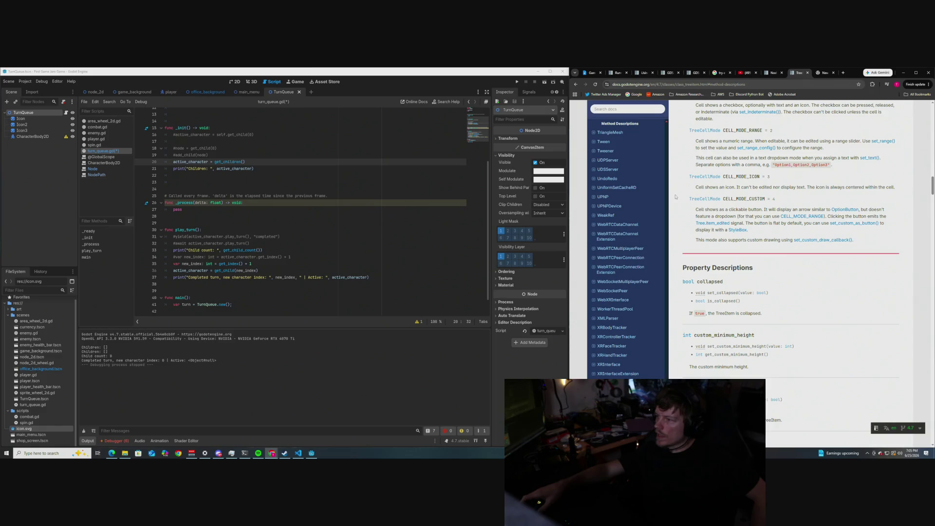
pyautogui.scroll(1, 678, 200)
pyautogui.scroll(4, 678, 201)
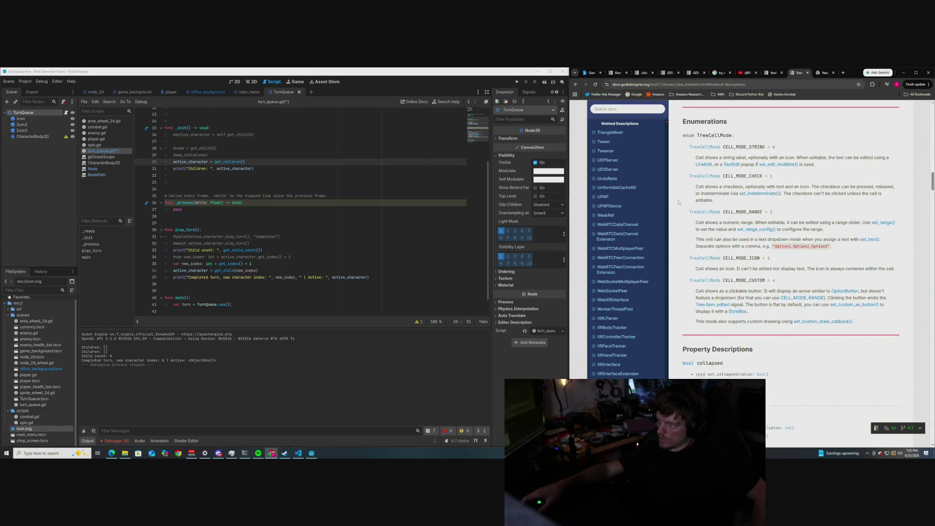
pyautogui.press('/')
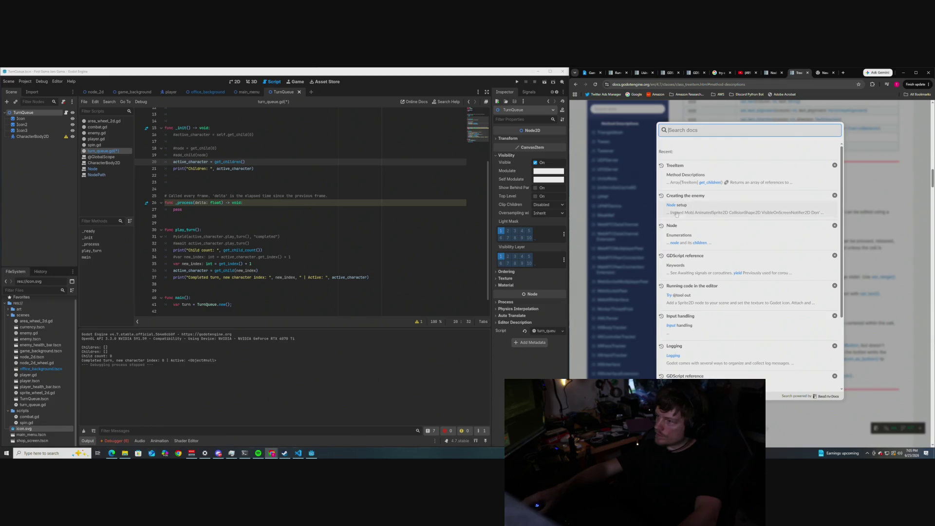
# Step: Search the docs for 'get children', then 'children', and scroll through the results
pyautogui.scroll(-2, 702, 370)
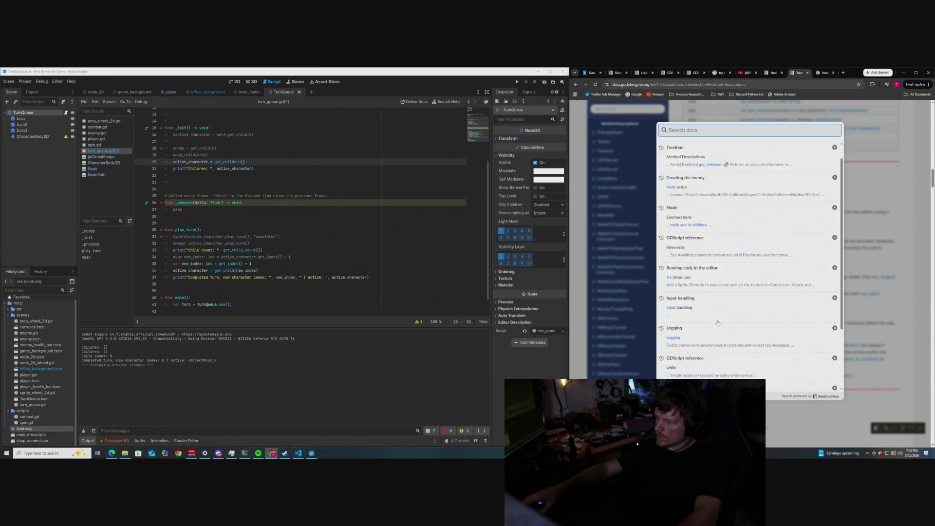
pyautogui.scroll(3, 719, 307)
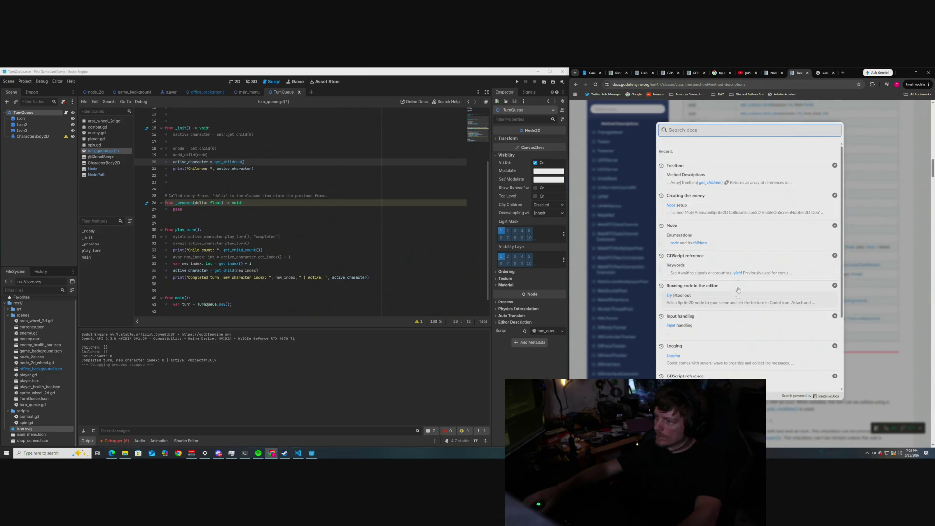
pyautogui.write('get ')
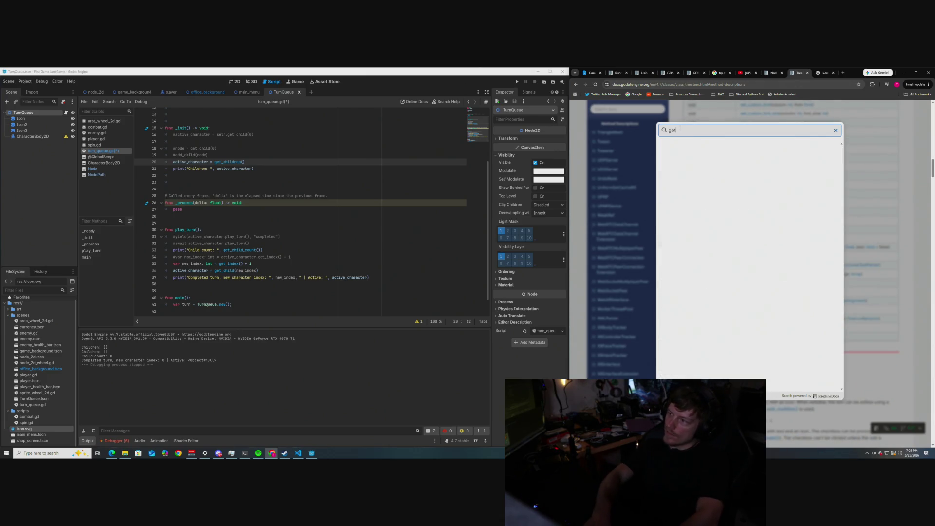
pyautogui.write('children')
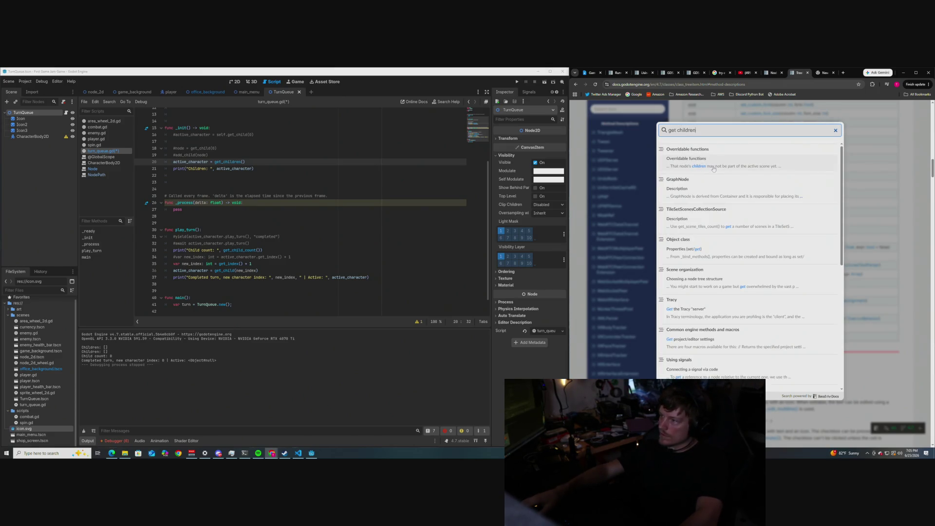
pyautogui.hotkey('ctrl', 'a')
pyautogui.write('d')
pyautogui.write('h')
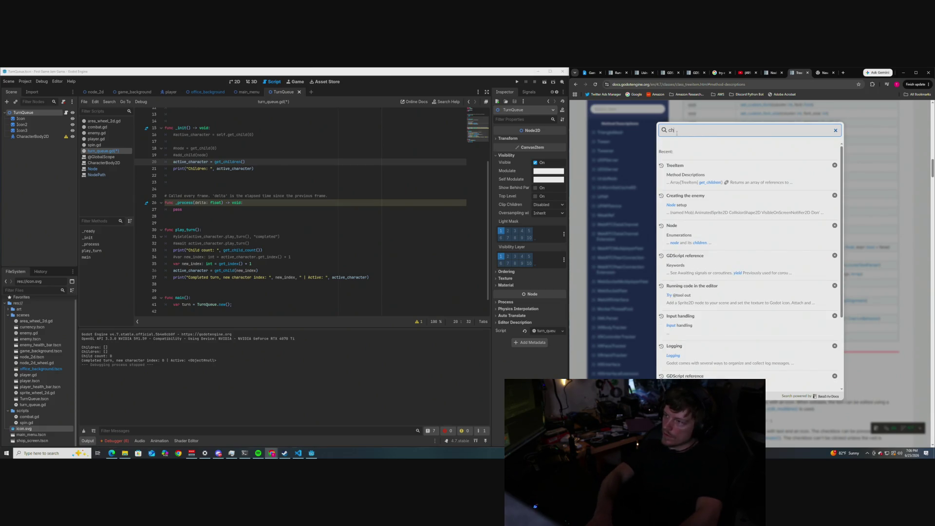
pyautogui.write('ren')
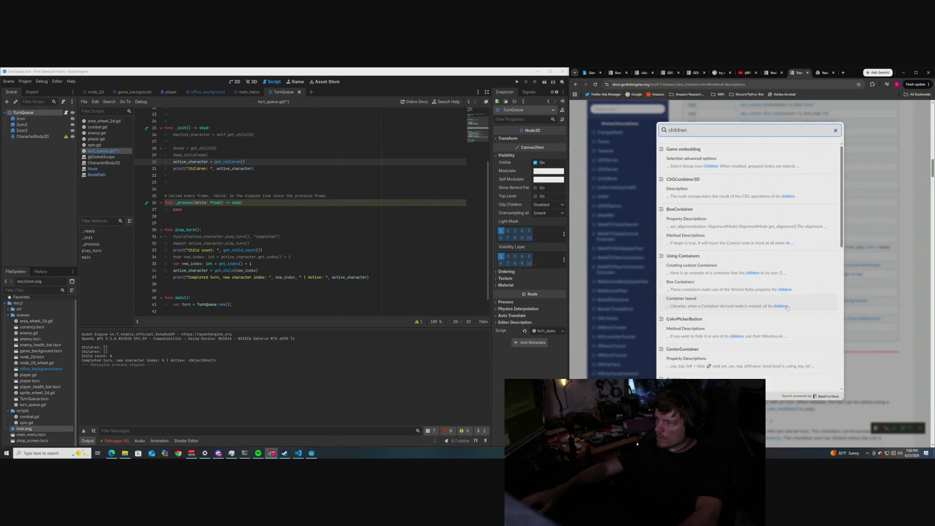
pyautogui.scroll(-2, 770, 342)
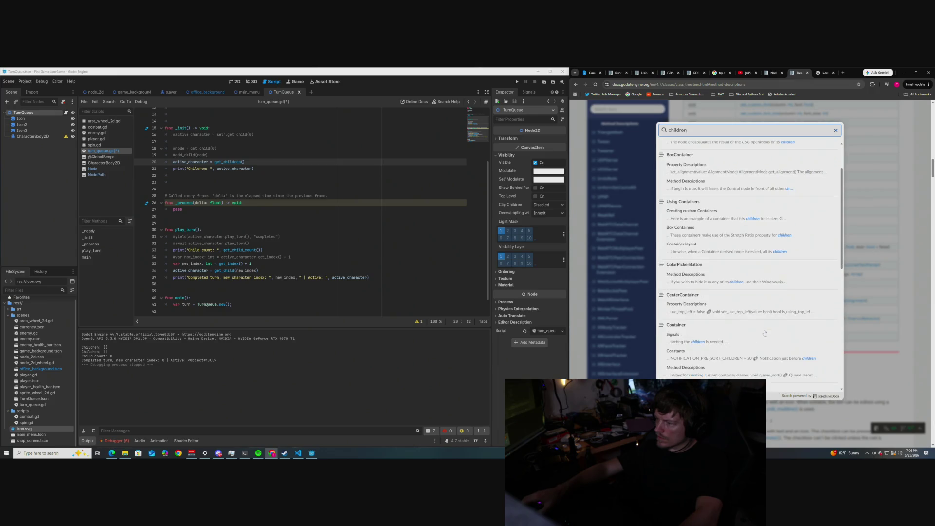
pyautogui.scroll(-4, 764, 333)
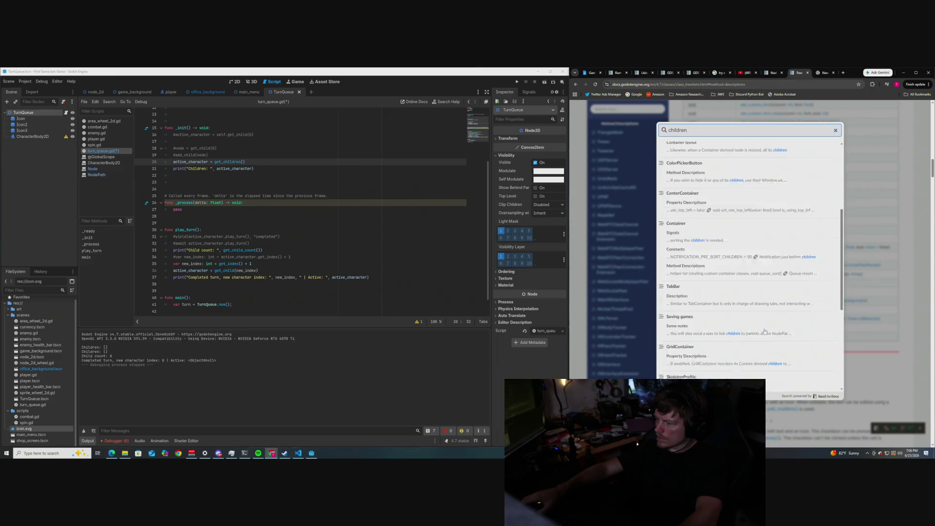
pyautogui.scroll(-3, 764, 331)
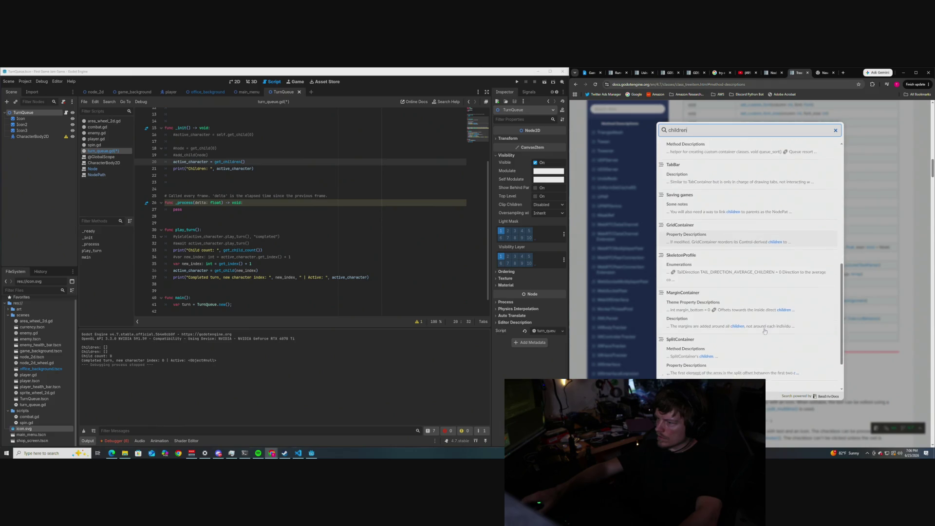
pyautogui.scroll(10, 746, 242)
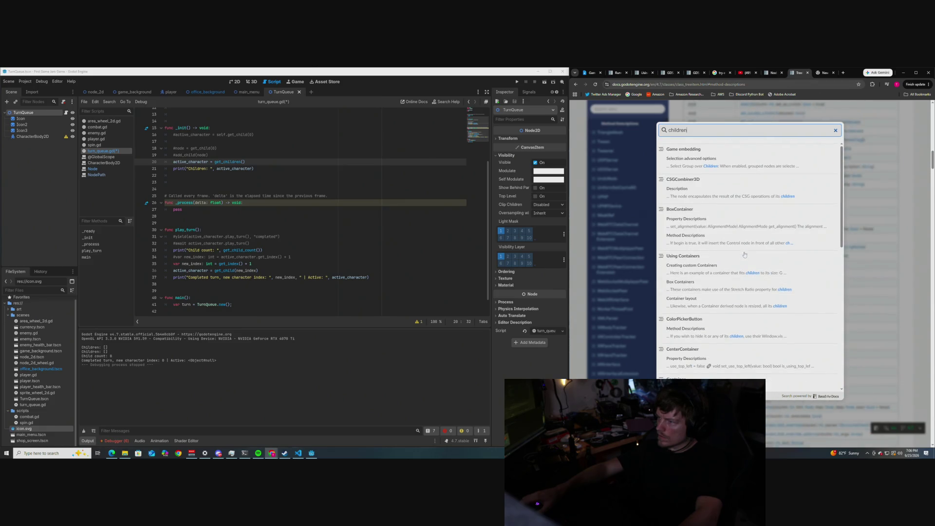
# Step: Replace the query with 'node children' and open the Node class Method Descriptions result
pyautogui.doubleClick(667, 130)
pyautogui.write('no')
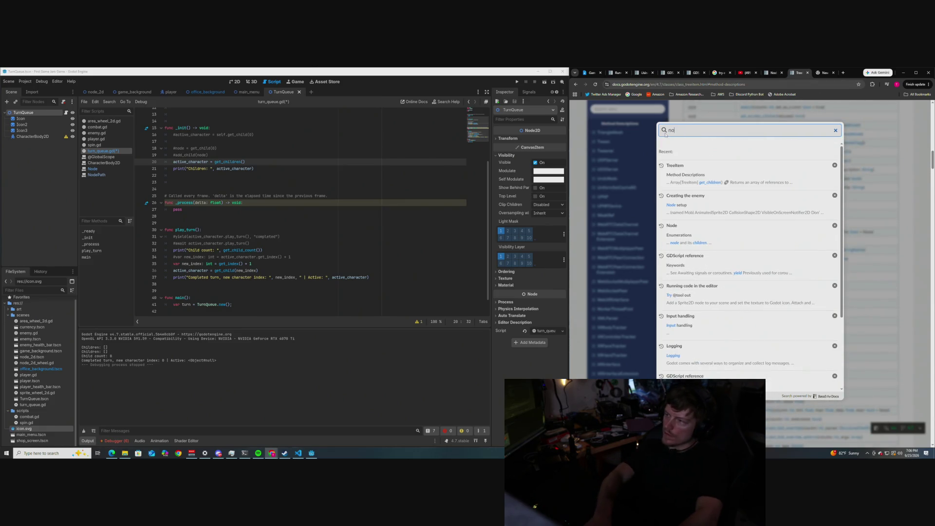
pyautogui.write('de children')
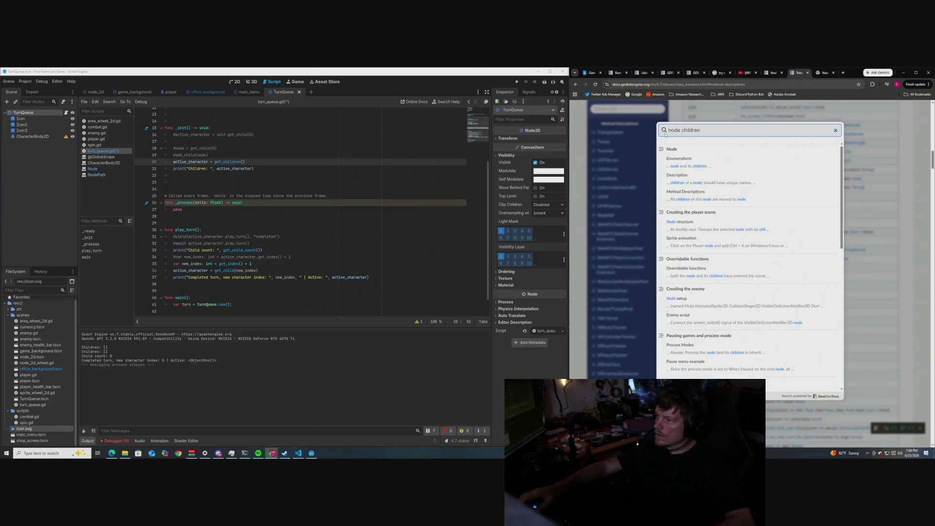
pyautogui.click(721, 199)
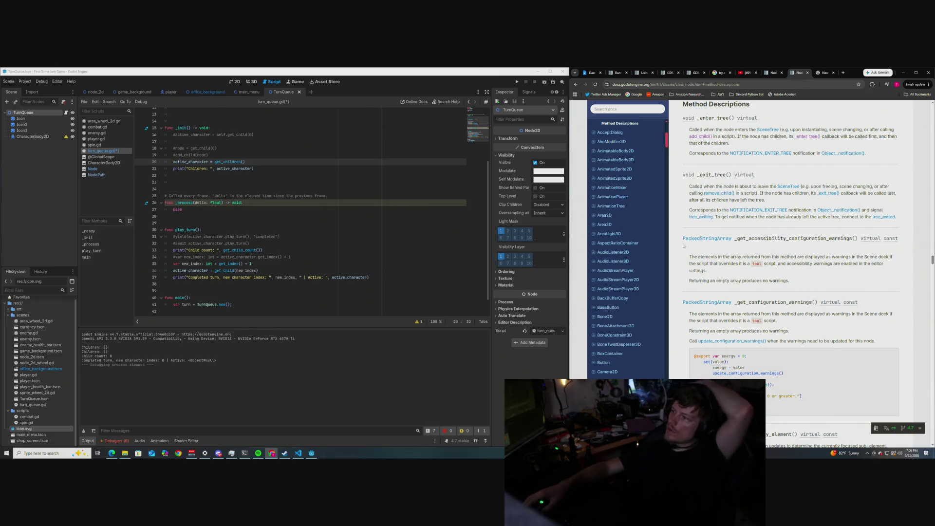
# Step: Scroll through Node's method descriptions, then go to the SceneTree class reference page
pyautogui.scroll(-3, 684, 255)
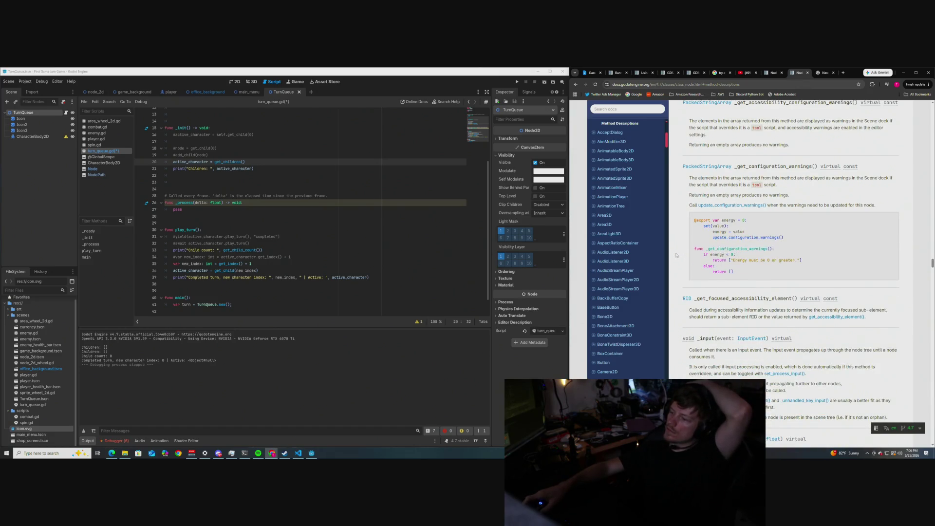
pyautogui.scroll(-10, 675, 255)
pyautogui.scroll(8, 674, 253)
pyautogui.scroll(1, 674, 254)
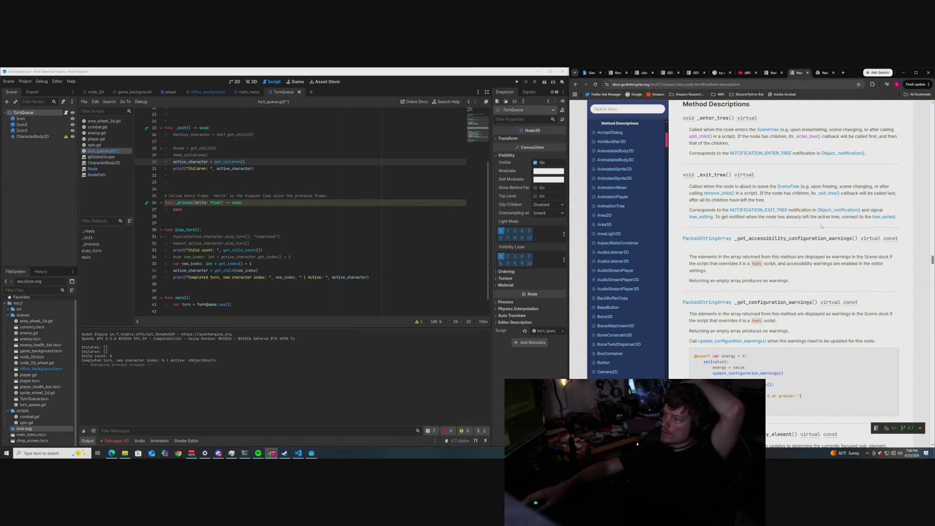
pyautogui.click(789, 188)
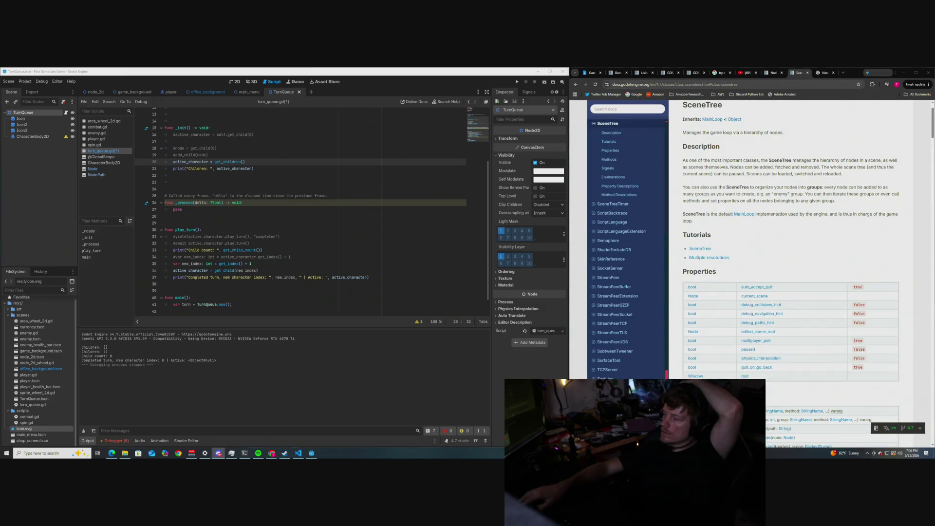
pyautogui.scroll(-1, 705, 235)
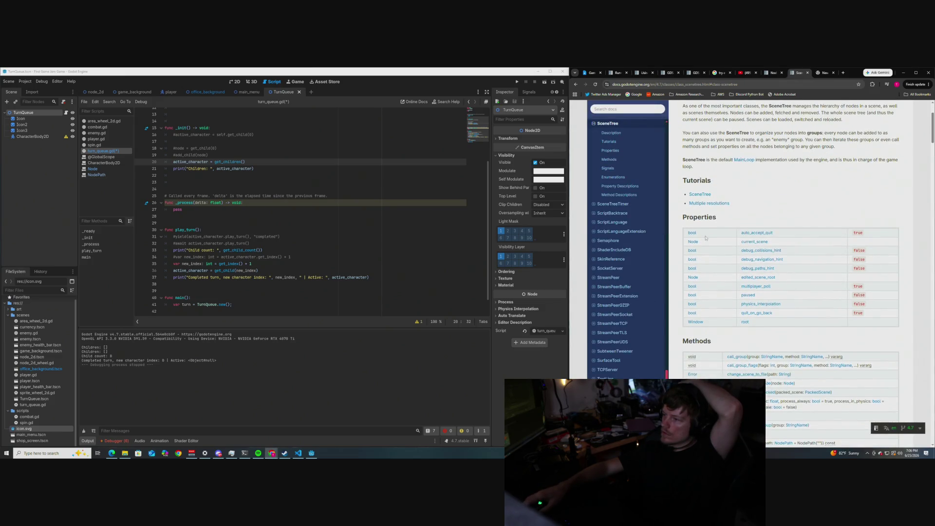
pyautogui.scroll(-2, 705, 237)
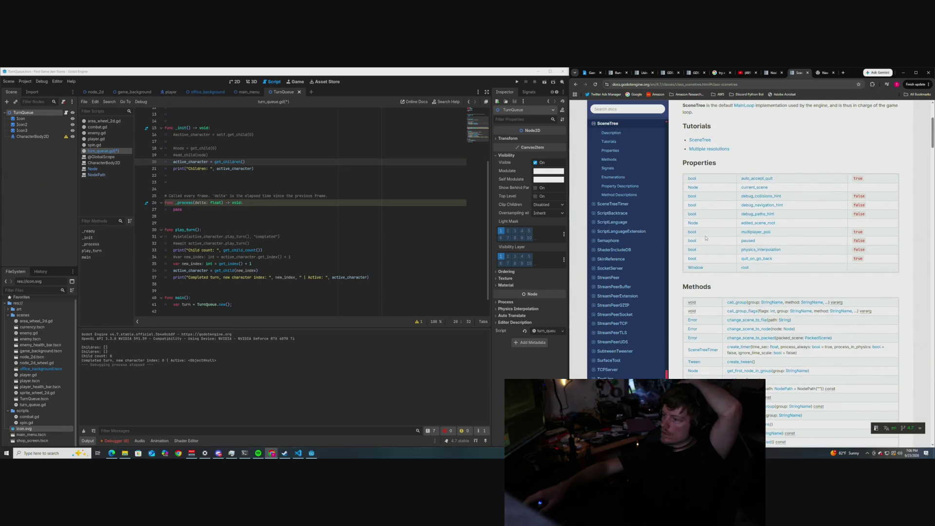
pyautogui.scroll(-2, 705, 237)
pyautogui.scroll(-1, 705, 237)
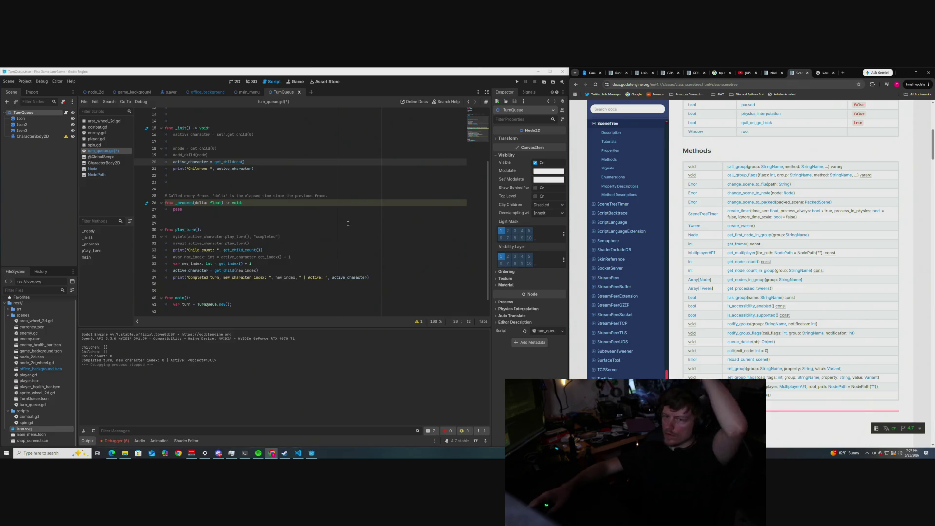
pyautogui.scroll(1, 231, 179)
# Step: Add print("Node count: ", get_node_count()) on a new line 20 in _init, using autocomplete
pyautogui.click(239, 177)
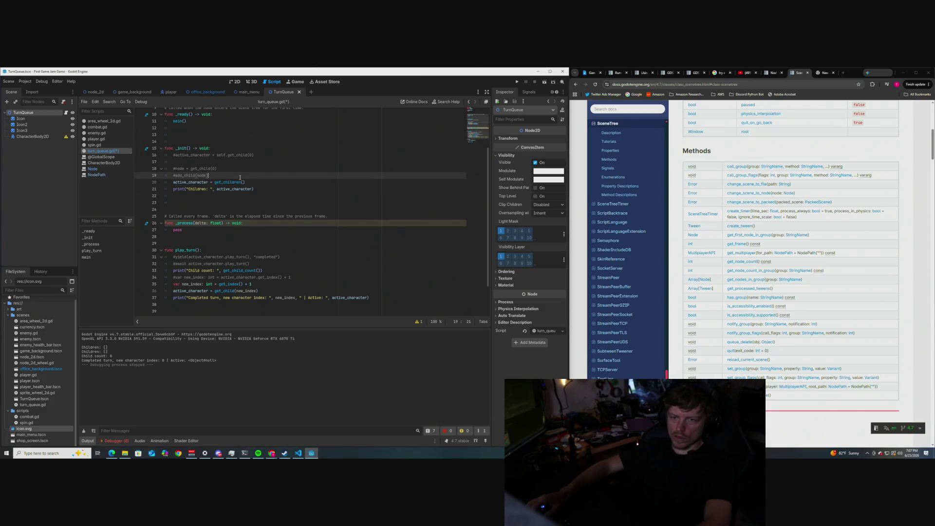
pyautogui.press('Return')
pyautogui.write('print("Nod')
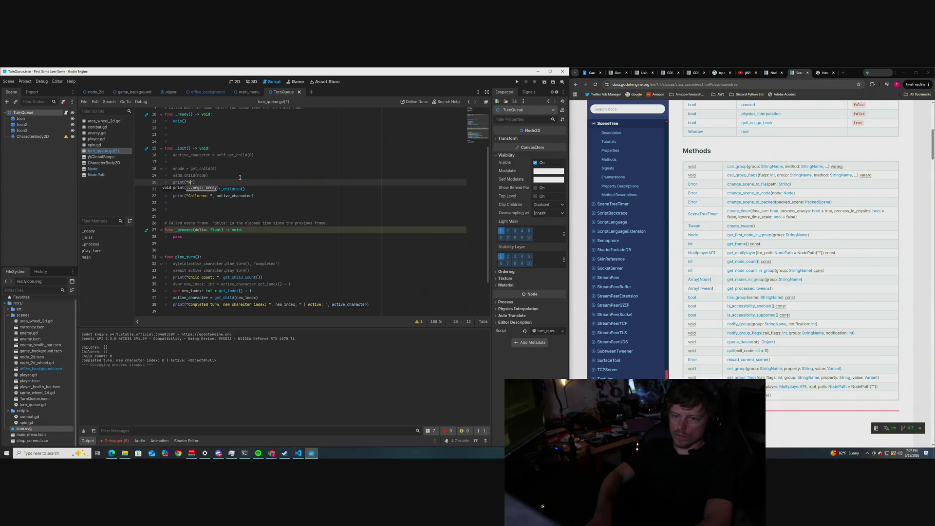
pyautogui.write('e c')
pyautogui.write('ount')
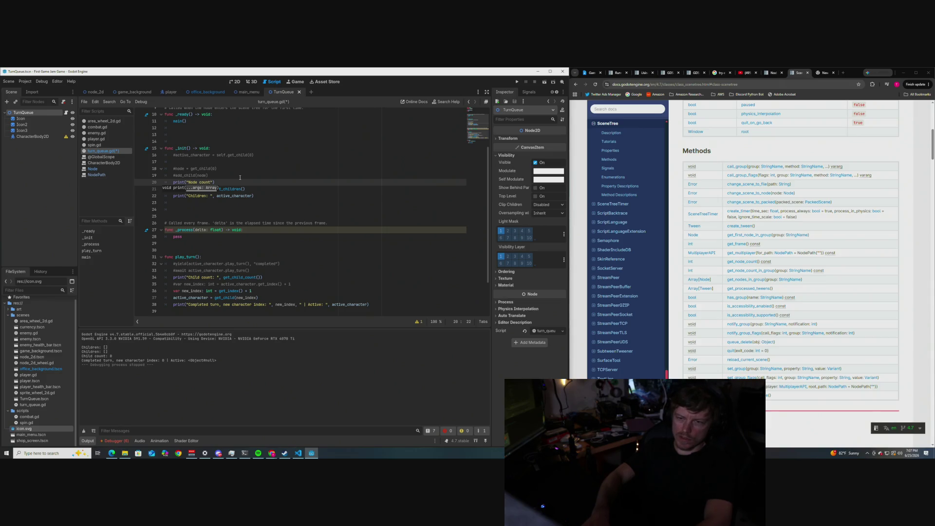
pyautogui.write(': ')
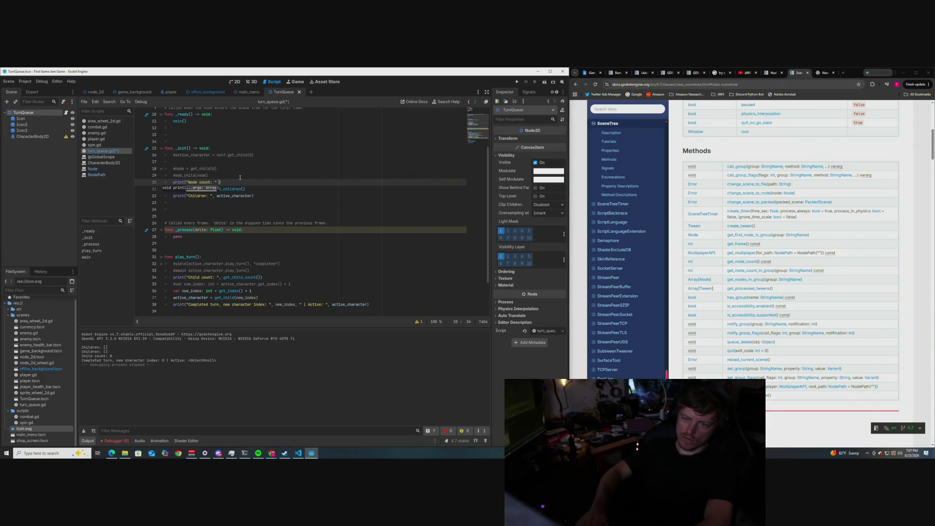
pyautogui.write('", get_')
pyautogui.write('node')
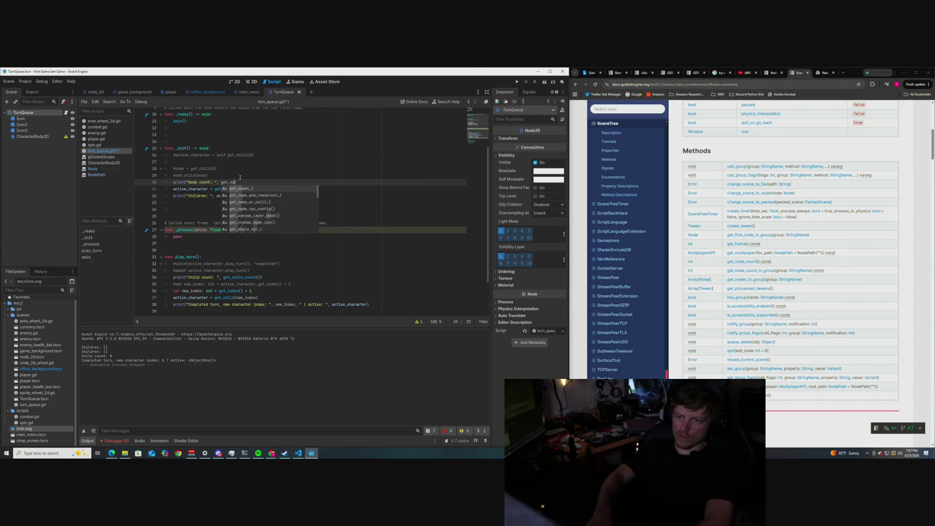
pyautogui.press('Return')
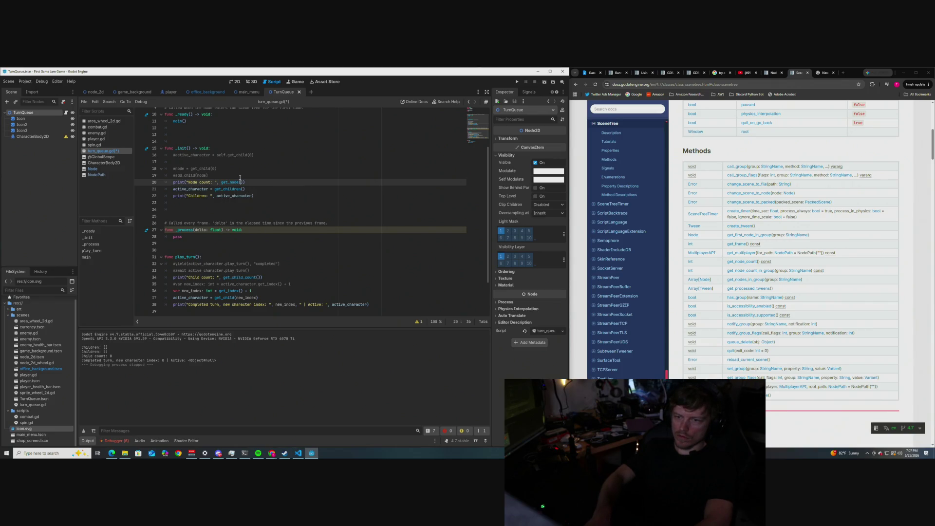
pyautogui.write('c')
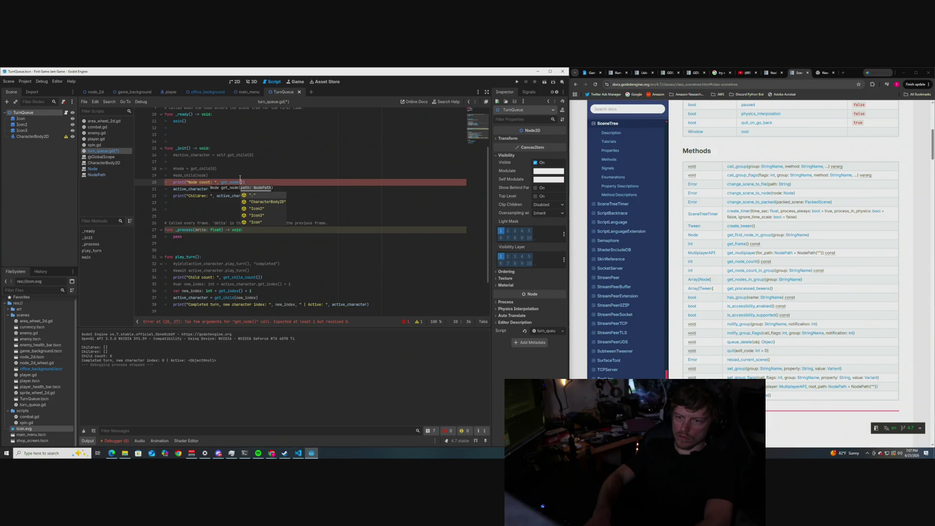
pyautogui.press('BackSpace')
pyautogui.press('BackSpace')
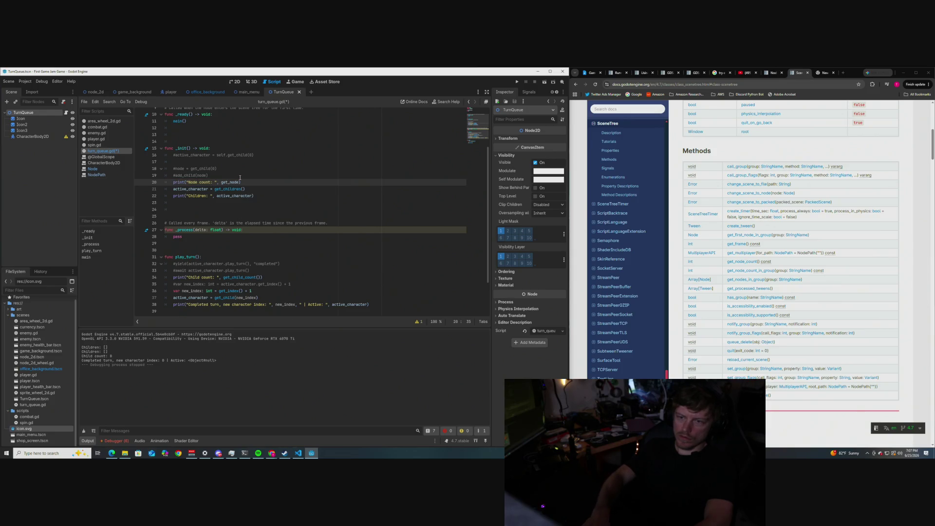
pyautogui.write('_co')
pyautogui.press('Return')
pyautogui.click(240, 178)
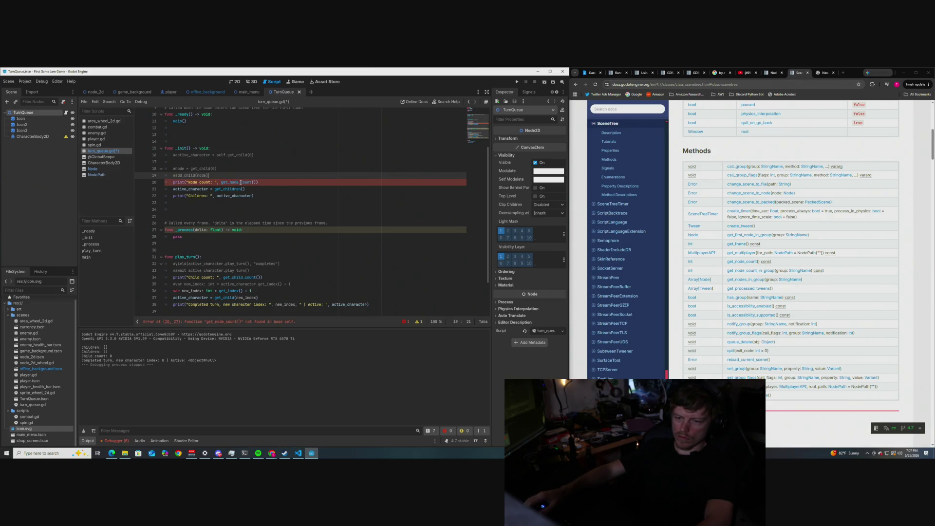
pyautogui.click(240, 182)
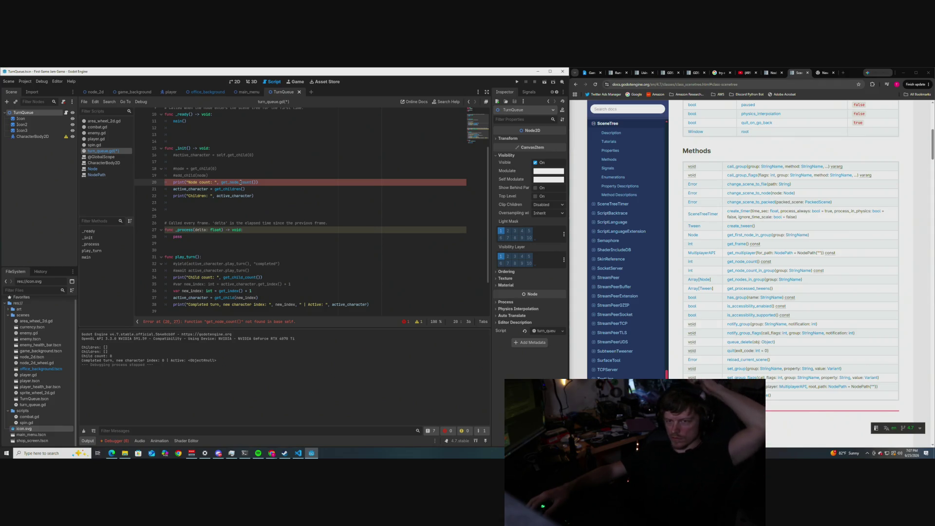
pyautogui.scroll(-3, 256, 188)
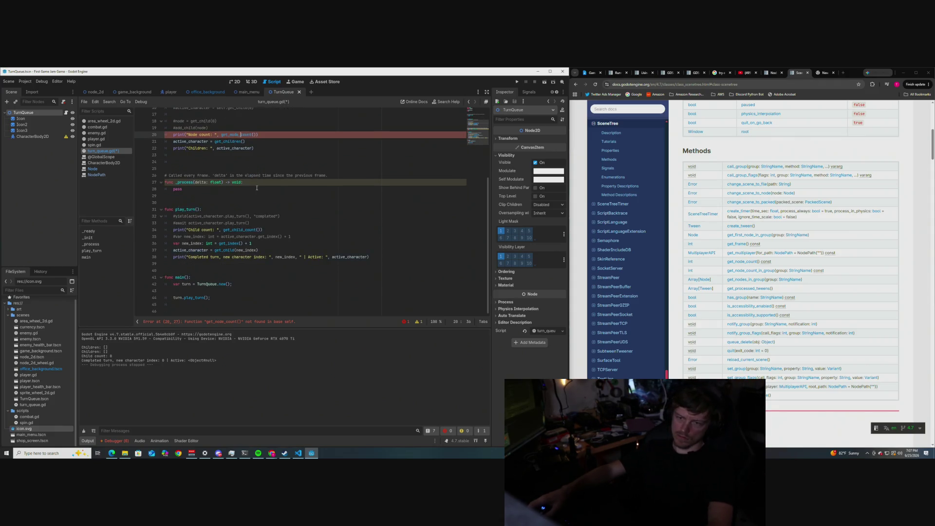
# Step: Move the node-count print from line 20 to a new line after turn.play_turn() in main()
pyautogui.scroll(3, 262, 155)
pyautogui.moveTo(259, 175); pyautogui.dragTo(172, 175)
pyautogui.hotkey('ctrl', 'c')
pyautogui.press('BackSpace')
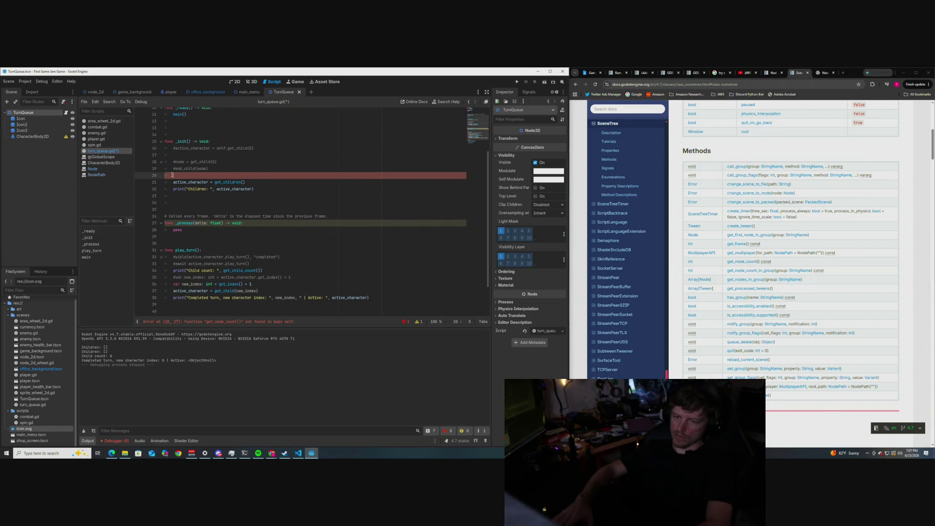
pyautogui.scroll(-3, 172, 175)
pyautogui.click(224, 298)
pyautogui.press('Return')
pyautogui.hotkey('ctrl', 'v')
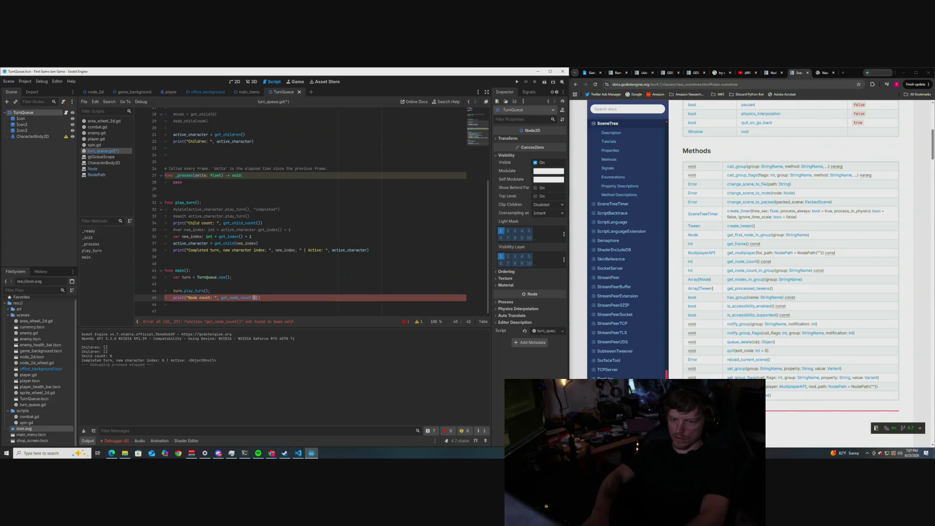
pyautogui.write('turn')
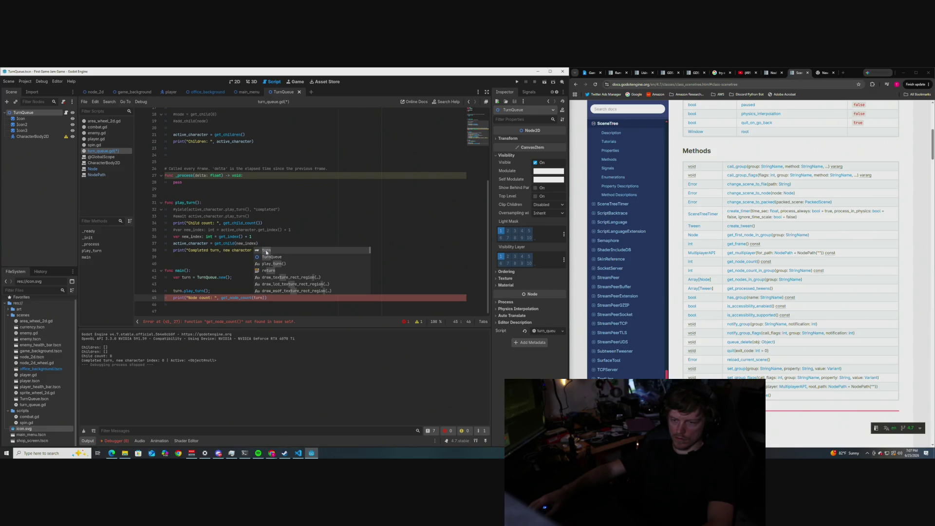
# Step: Try turn and self. variants on the get_node_count() call, then delete the print line
pyautogui.click(238, 291)
pyautogui.click(263, 298)
pyautogui.press('BackSpace')
pyautogui.press('BackSpace')
pyautogui.press('BackSpace')
pyautogui.hotkey('ctrl', 'Left')
pyautogui.hotkey('ctrl', 'Left')
pyautogui.write('self.')
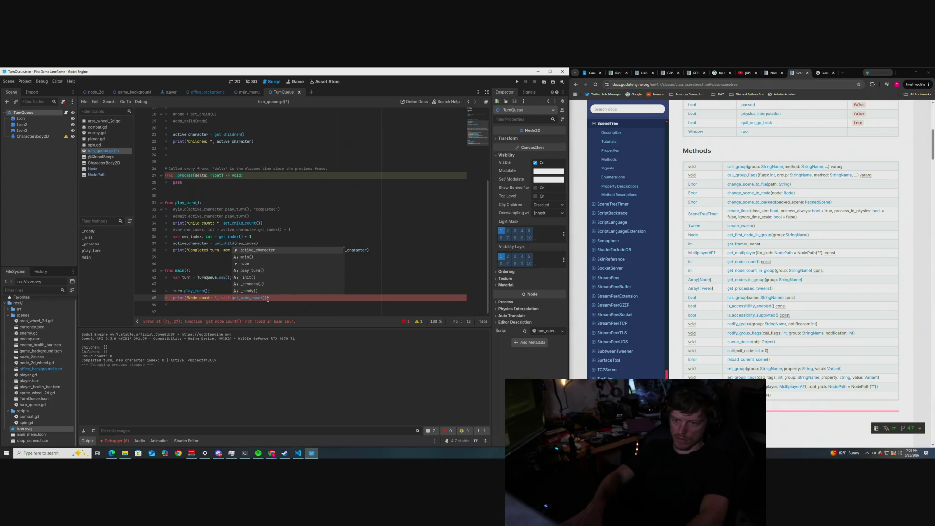
pyautogui.press('BackSpace')
pyautogui.press('BackSpace')
pyautogui.press('BackSpace')
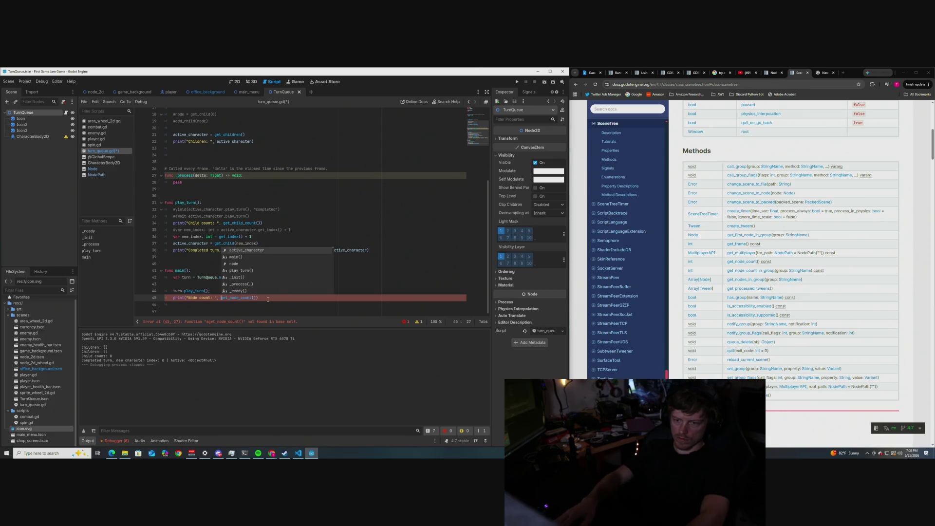
pyautogui.click(268, 291)
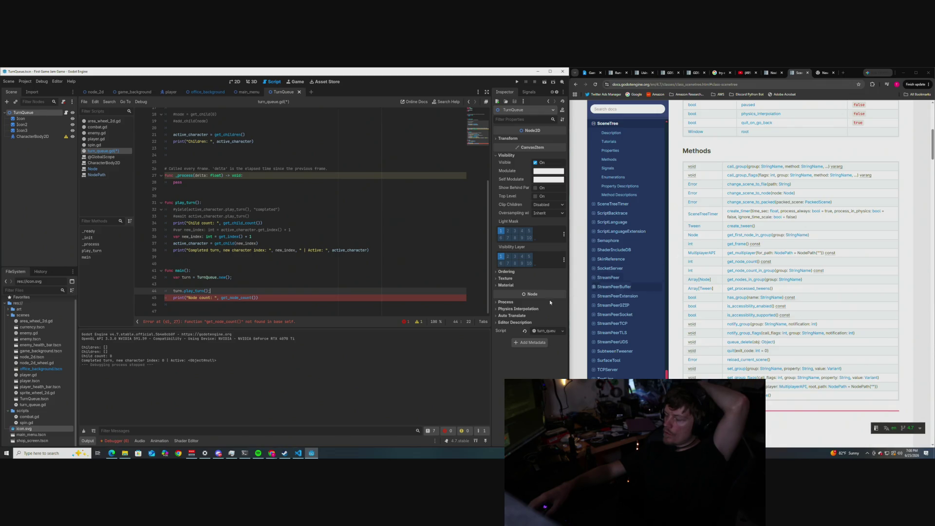
pyautogui.moveTo(259, 299); pyautogui.dragTo(173, 297)
pyautogui.press('BackSpace')
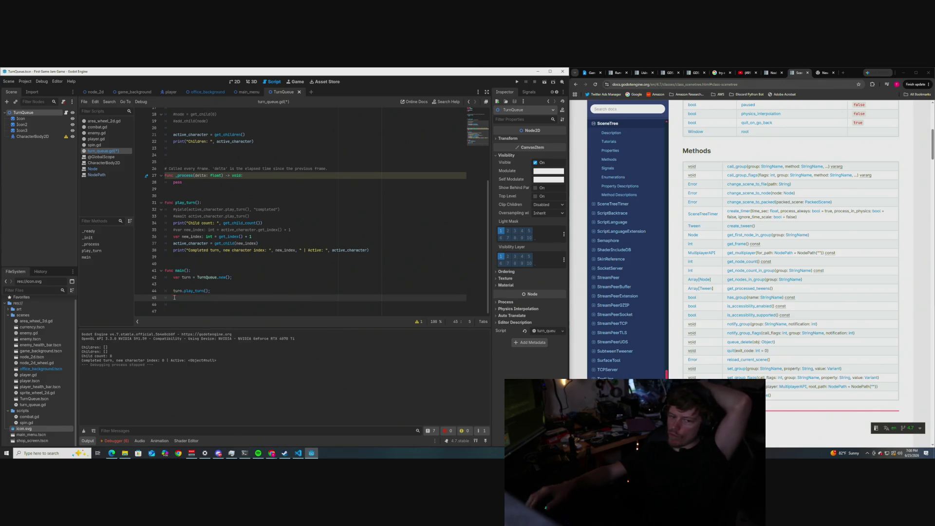
# Step: Delete the empty line after turn.play_turn() and review the SceneTree Signals, Properties and Methods docs
pyautogui.press('BackSpace')
pyautogui.press('BackSpace')
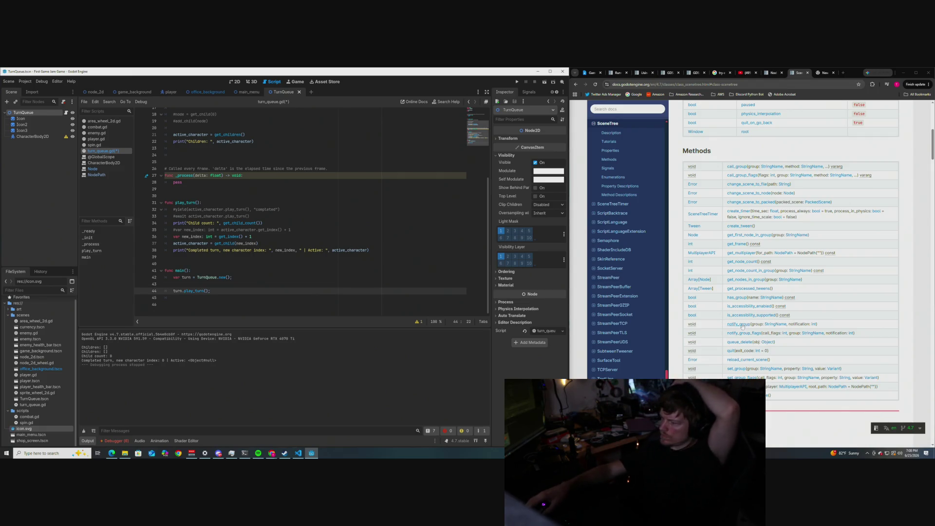
pyautogui.scroll(-2, 734, 323)
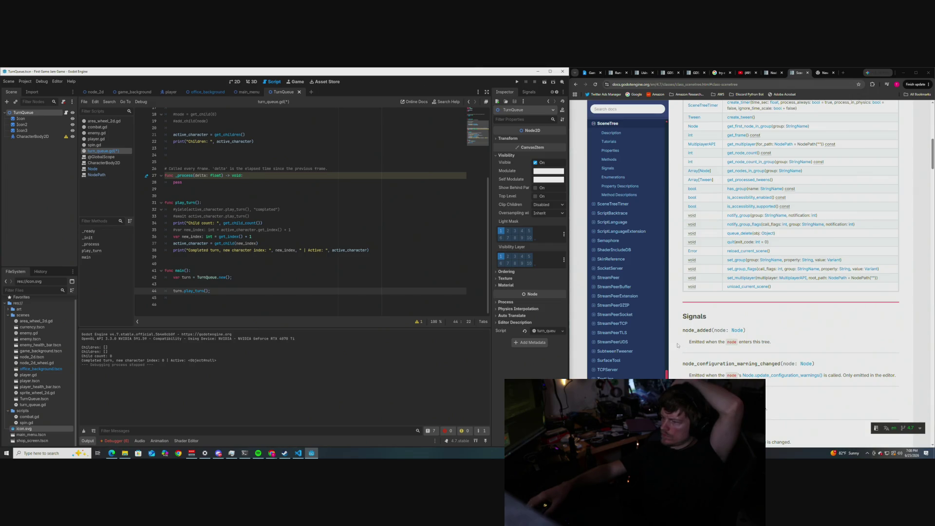
pyautogui.scroll(-1, 676, 345)
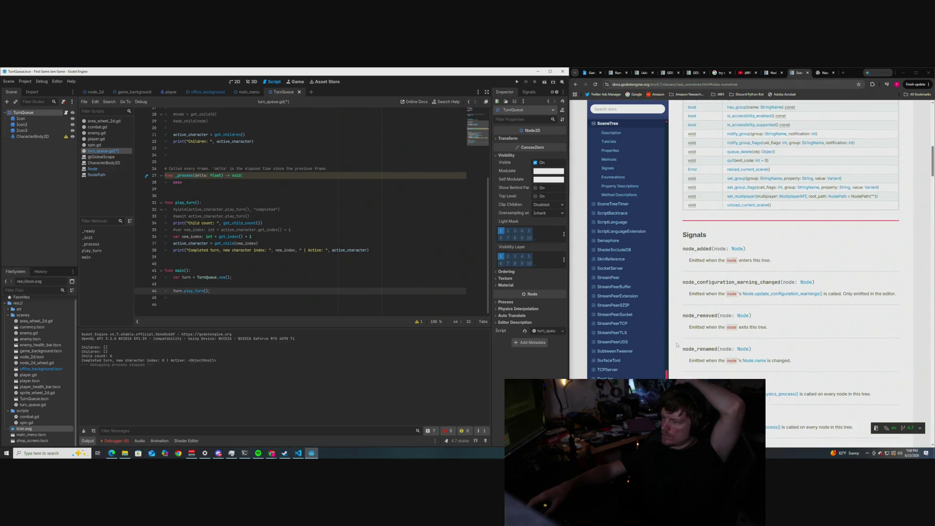
pyautogui.scroll(-1, 676, 345)
pyautogui.scroll(7, 676, 346)
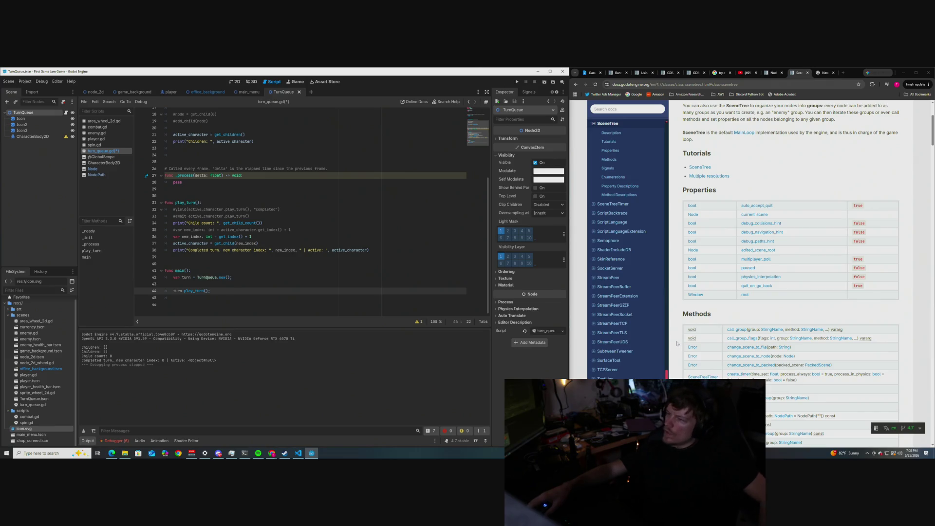
pyautogui.scroll(3, 677, 344)
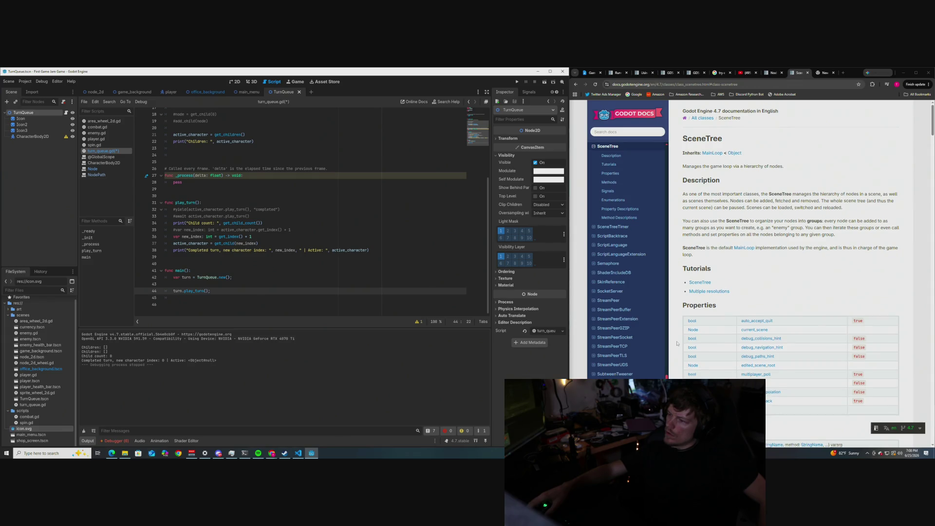
pyautogui.scroll(-2, 676, 343)
pyautogui.scroll(-1, 676, 343)
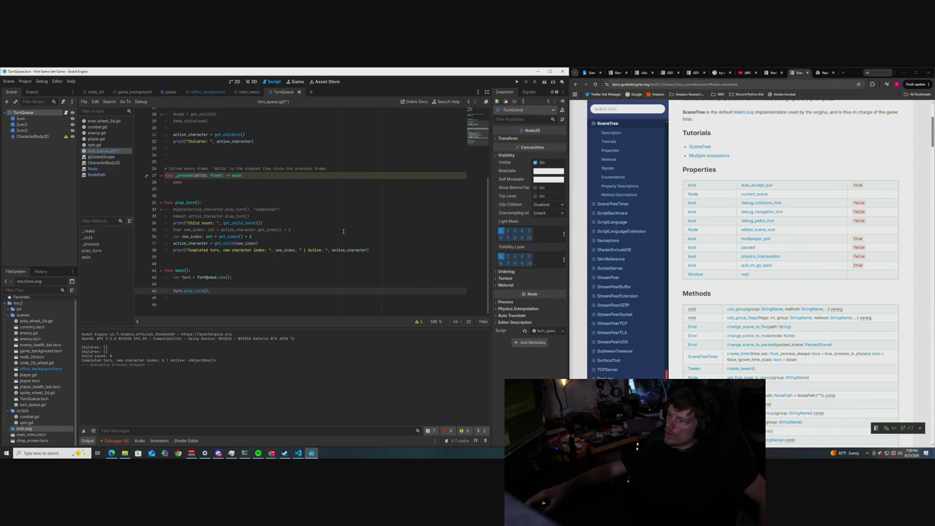
pyautogui.scroll(2, 246, 229)
pyautogui.scroll(-2, 246, 229)
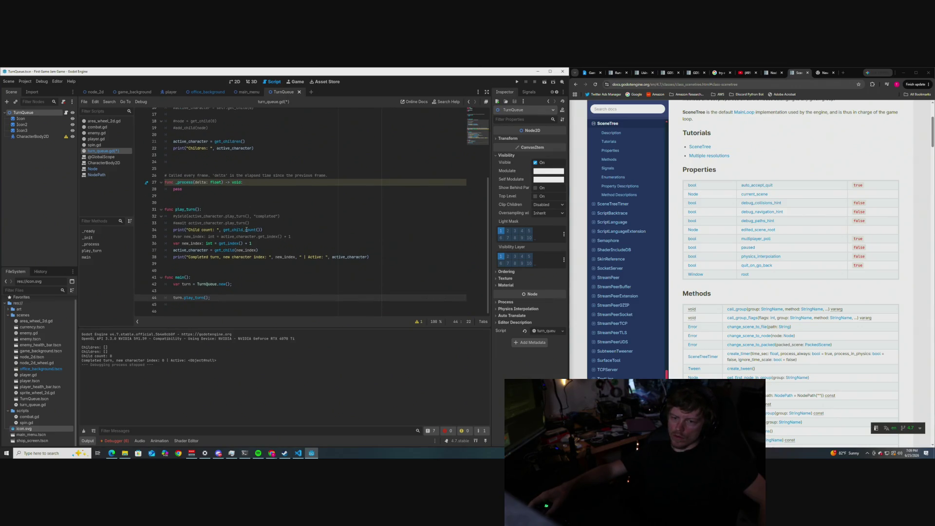
pyautogui.click(240, 290)
# Step: Add a print("Scene: ", current_scene()) line in main()
pyautogui.press('Return')
pyautogui.write('print(')
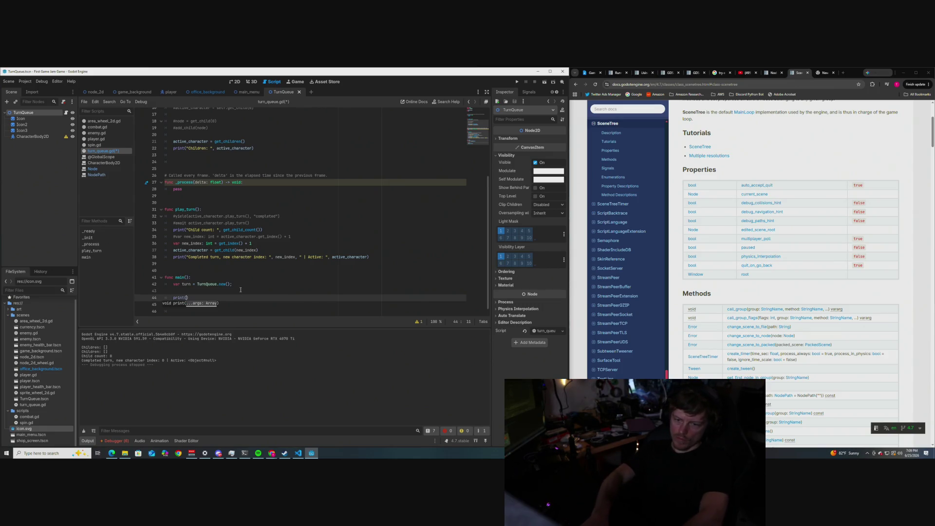
pyautogui.write('"Cur')
pyautogui.press('BackSpace')
pyautogui.press('BackSpace')
pyautogui.press('BackSpace')
pyautogui.write('Scene: ')
pyautogui.write('", ')
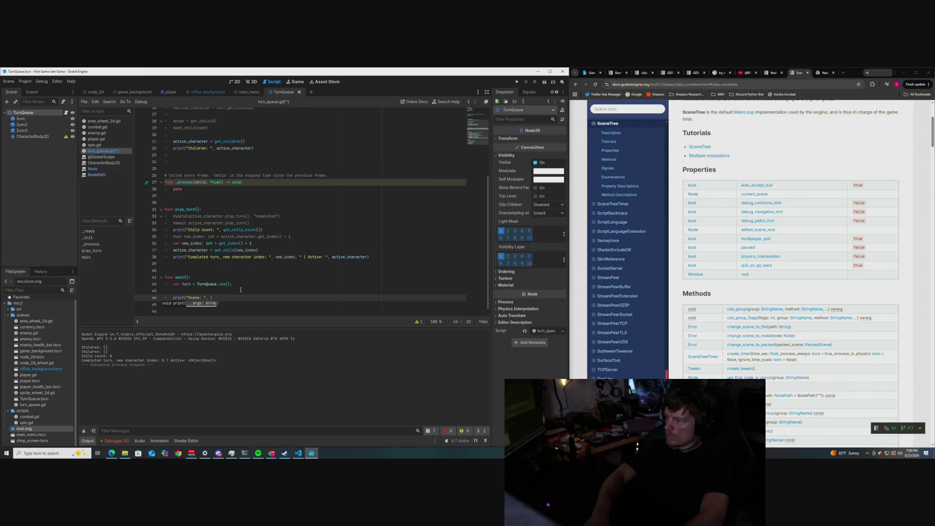
pyautogui.write('current_sce')
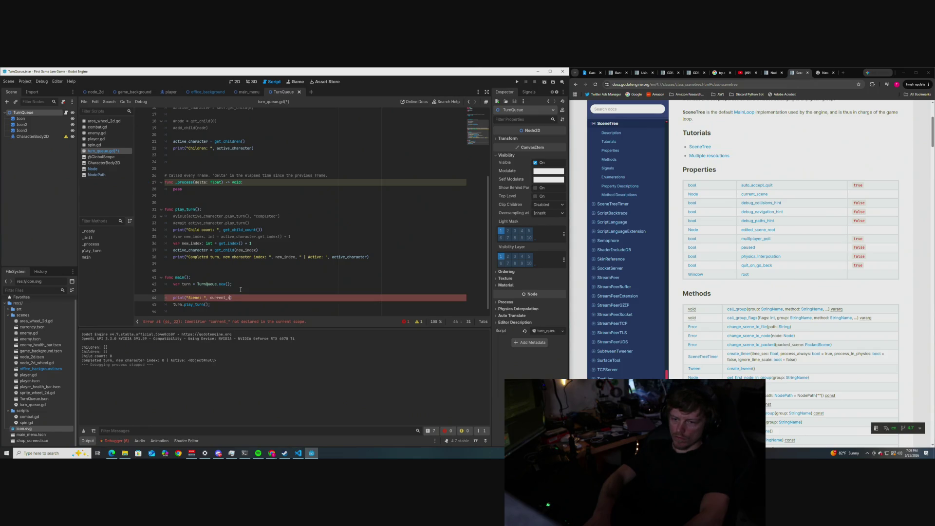
pyautogui.write('ne()')
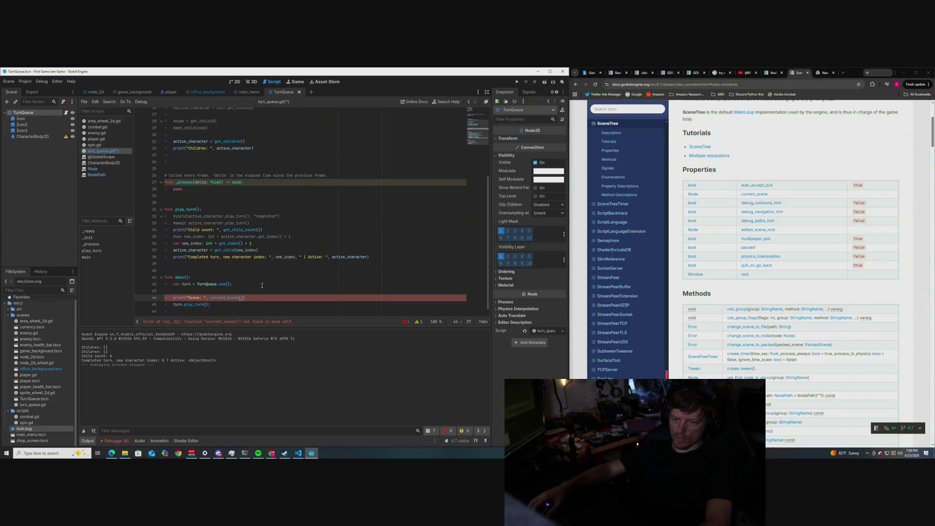
pyautogui.click(261, 285)
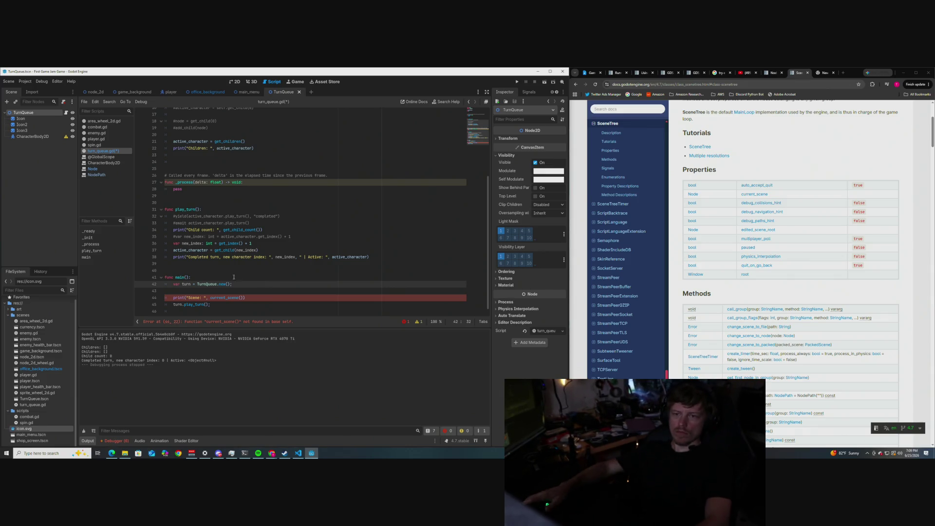
pyautogui.scroll(5, 234, 207)
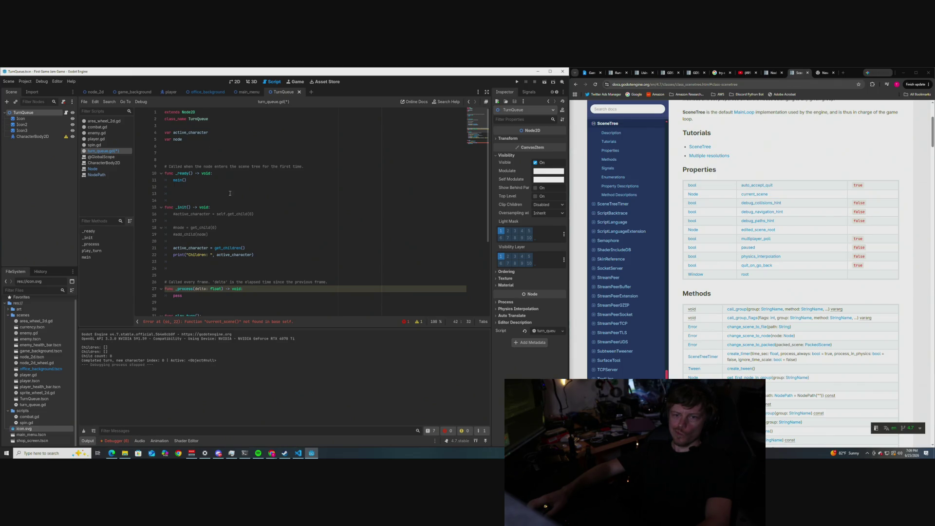
pyautogui.moveTo(183, 112)
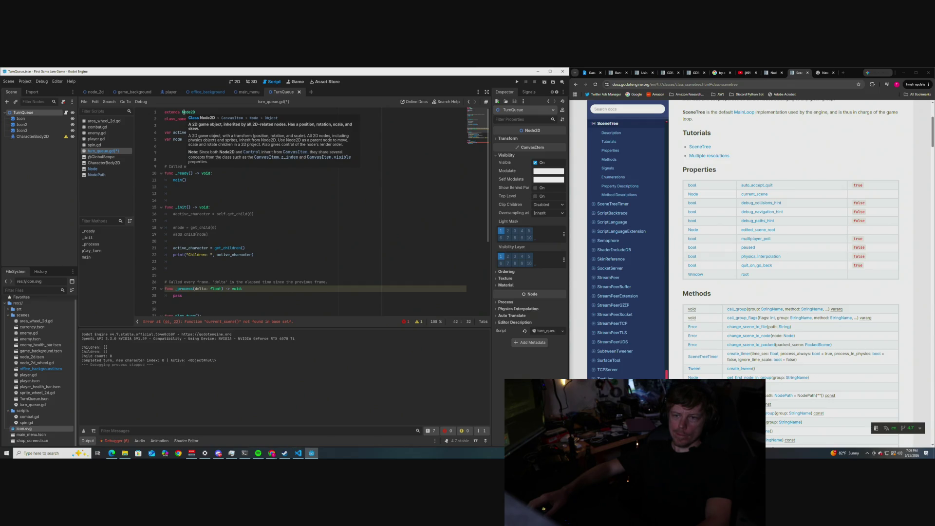
pyautogui.scroll(-5, 224, 220)
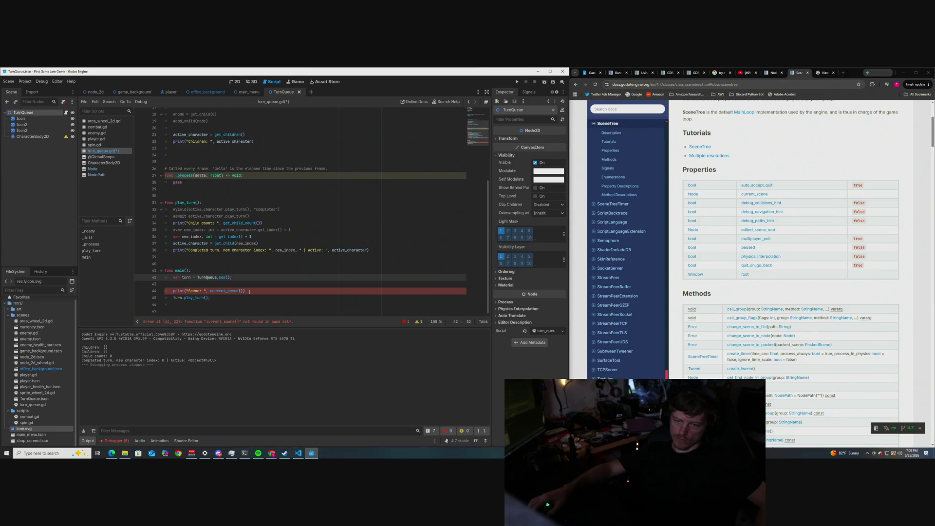
# Step: Delete the current_scene print line and the var turn = TurnQueue.new() line from main()
pyautogui.moveTo(250, 291); pyautogui.dragTo(172, 291)
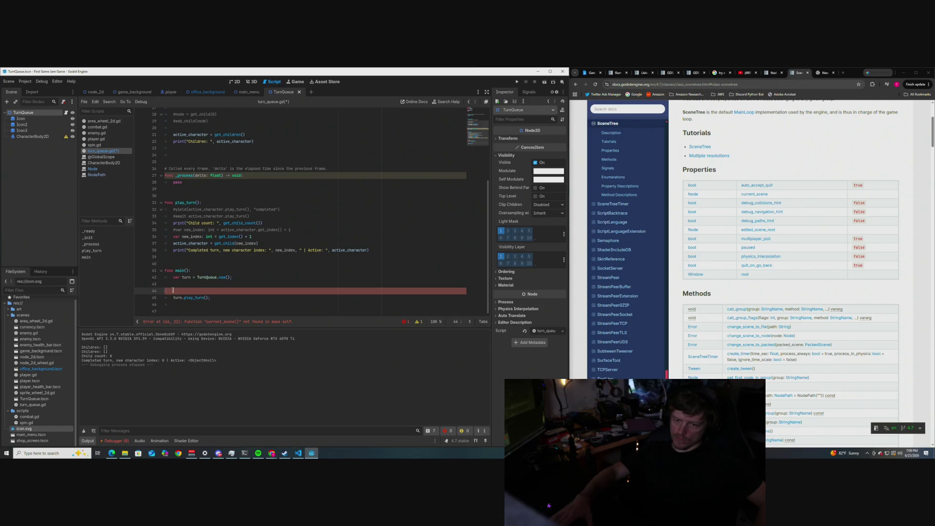
pyautogui.press('BackSpace')
pyautogui.press('BackSpace')
pyautogui.press('BackSpace')
pyautogui.scroll(4, 218, 237)
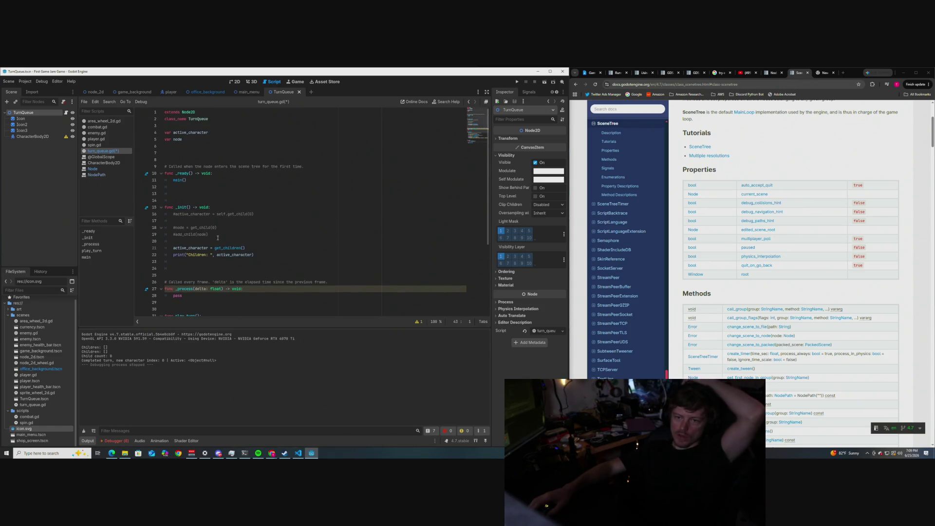
pyautogui.scroll(-1, 218, 238)
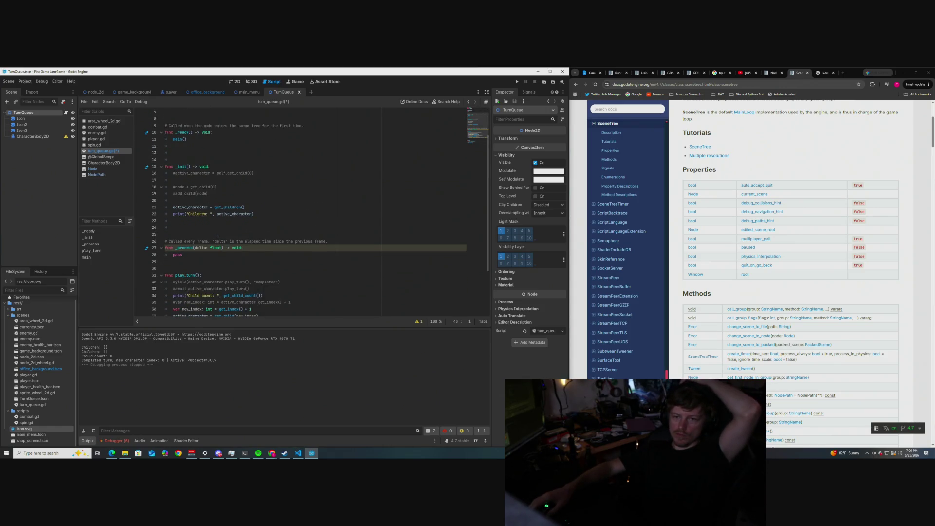
pyautogui.scroll(3, 218, 238)
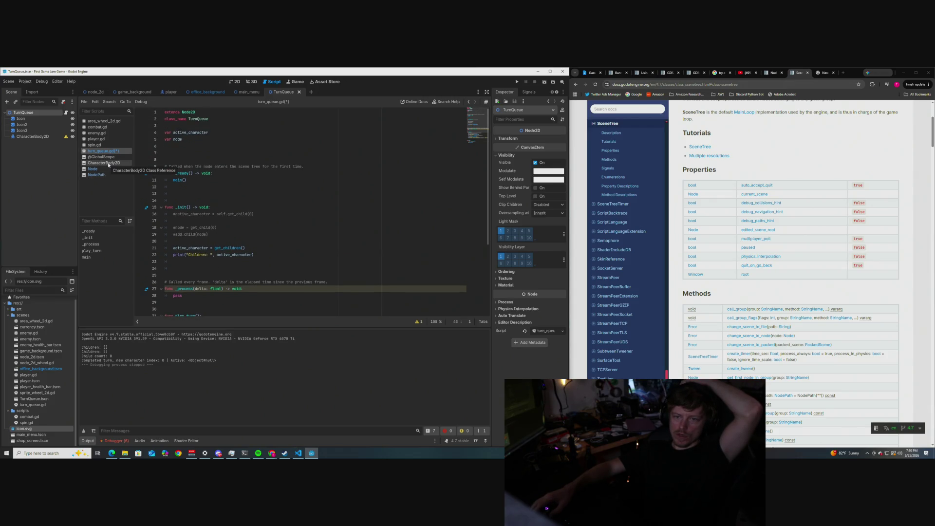
pyautogui.scroll(-5, 204, 234)
pyautogui.moveTo(232, 283); pyautogui.dragTo(173, 283)
pyautogui.hotkey('ctrl', 'c')
pyautogui.press('BackSpace')
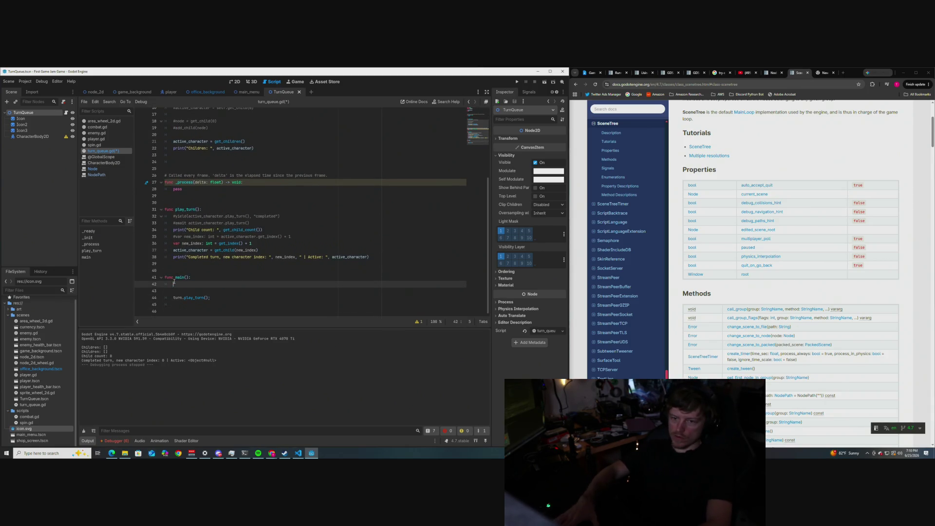
pyautogui.scroll(2, 174, 281)
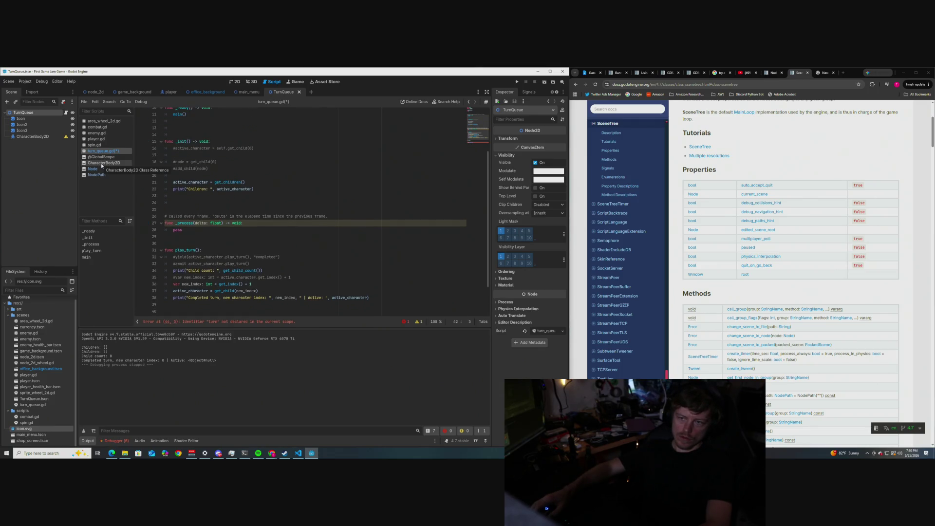
# Step: In the office_background scene, open area_wheel_2d.gd and insert a blank line above var spin := Spin.new()
pyautogui.click(207, 91)
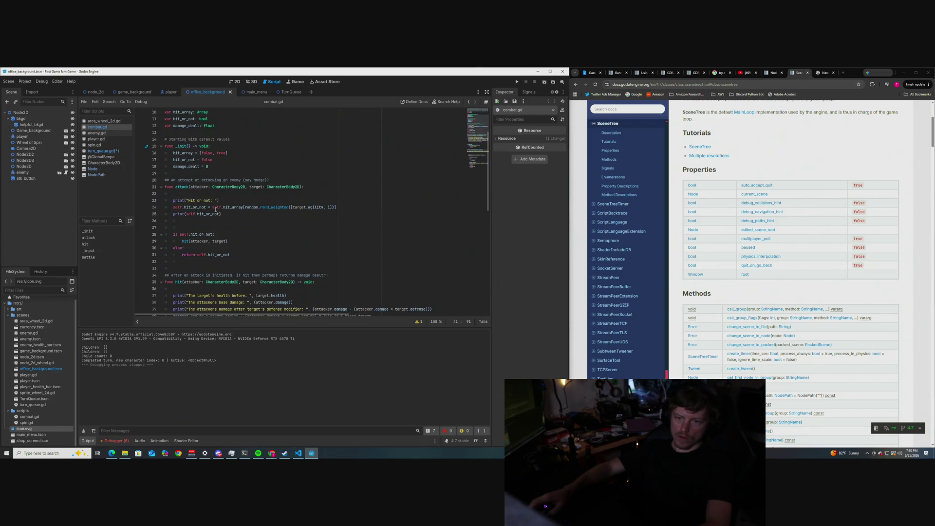
pyautogui.scroll(-6, 253, 221)
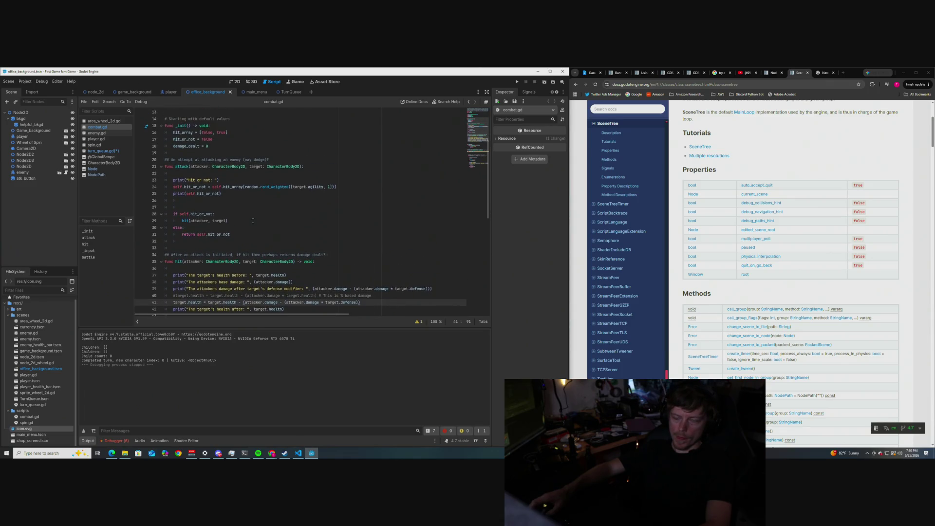
pyautogui.scroll(-3, 252, 220)
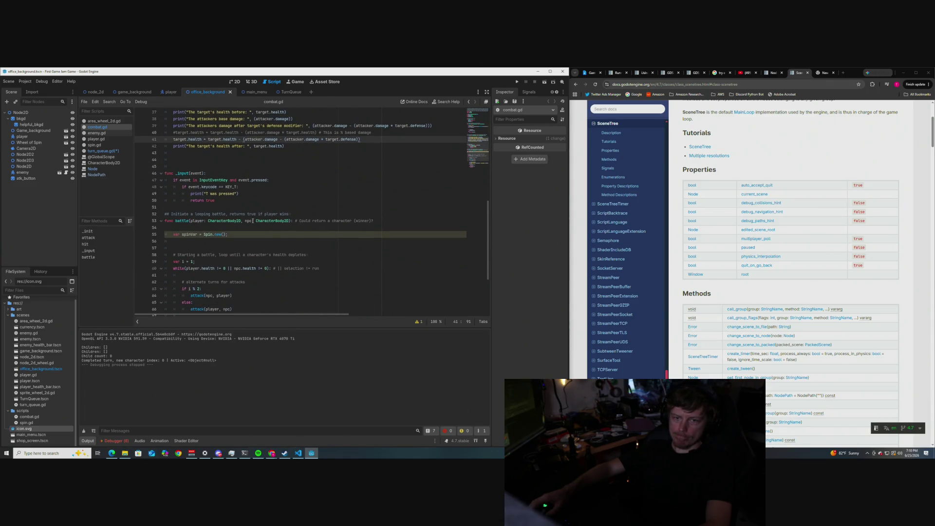
pyautogui.scroll(-4, 253, 221)
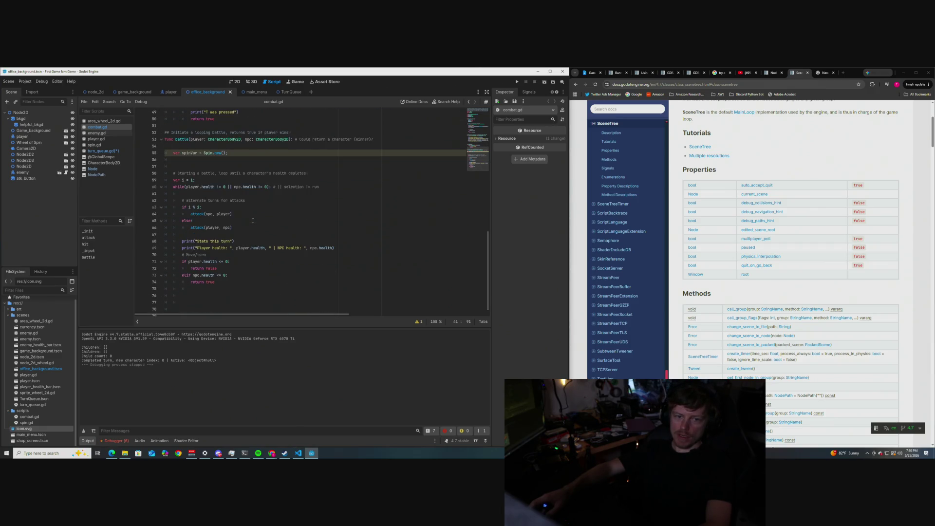
pyautogui.scroll(2, 269, 234)
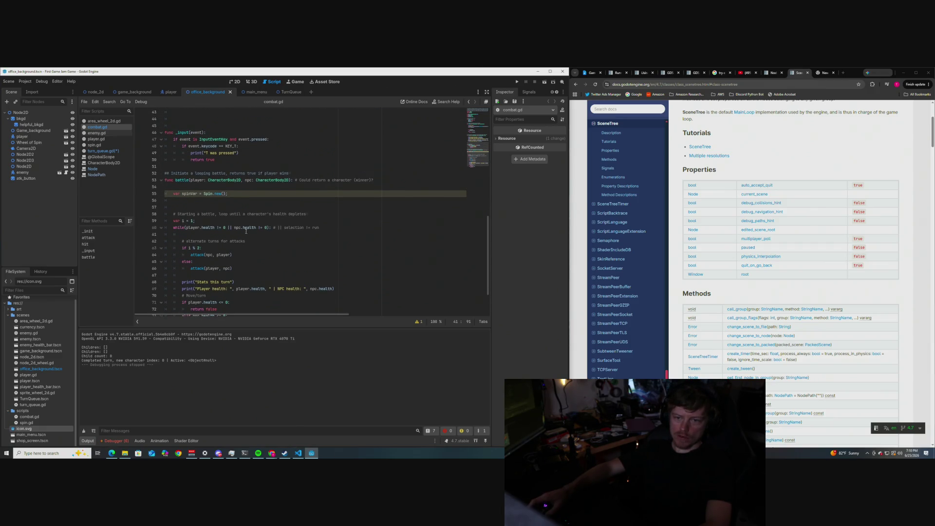
pyautogui.scroll(4, 246, 232)
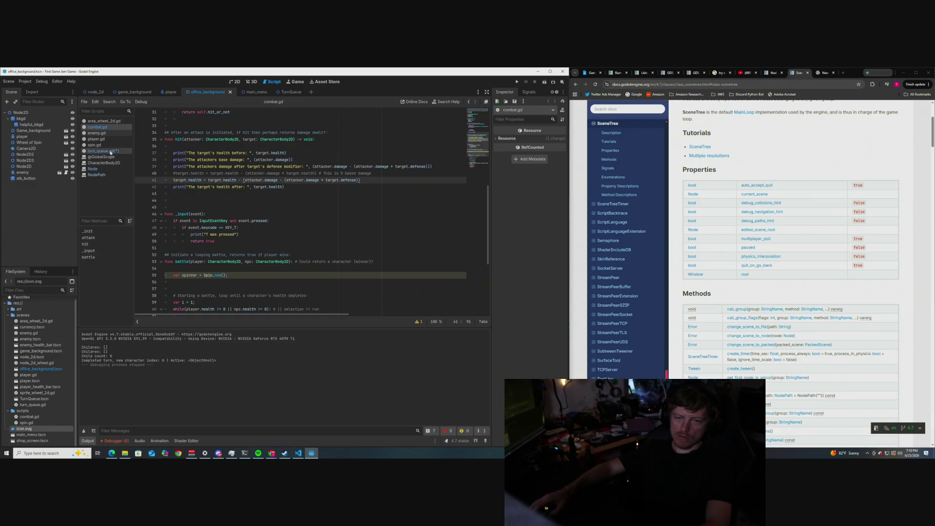
pyautogui.click(104, 121)
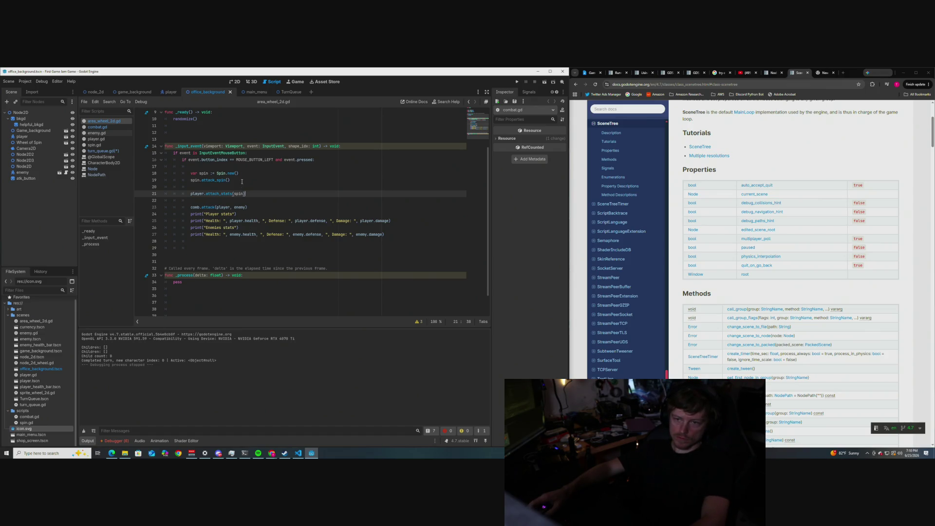
pyautogui.scroll(1, 242, 181)
pyautogui.click(315, 185)
pyautogui.press('Return')
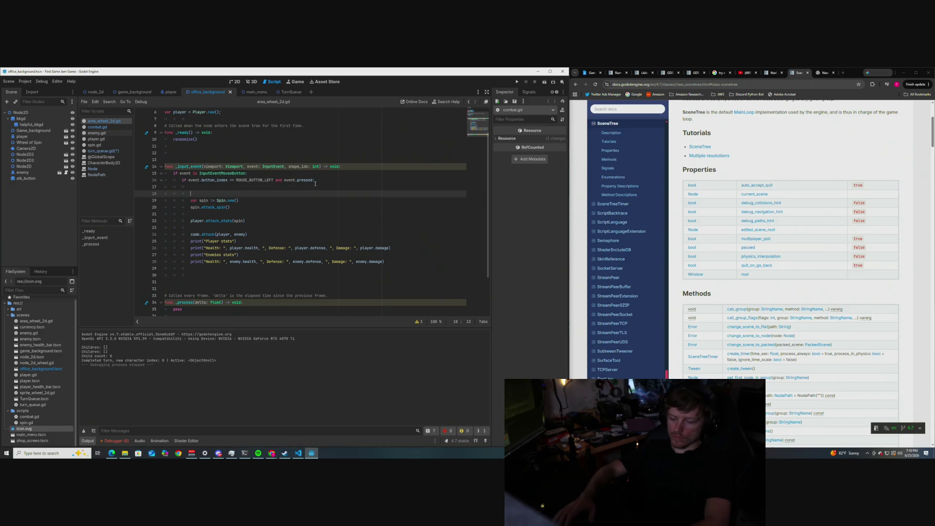
pyautogui.write('var turn := TurnQueue.new()')
# Step: Paste the TurnQueue.new() line into the _input_event handler, then remove it again
pyautogui.hotkey('ctrl', 'v')
pyautogui.click(285, 188)
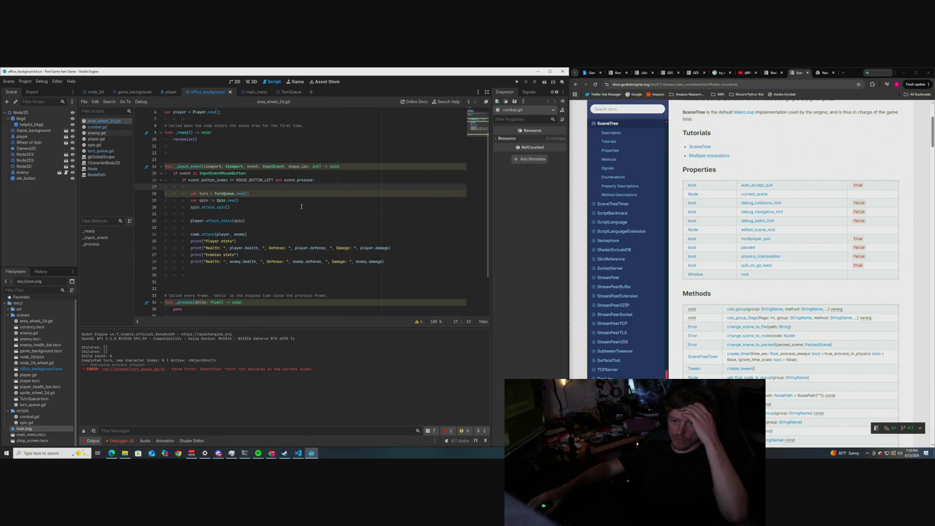
pyautogui.scroll(2, 280, 224)
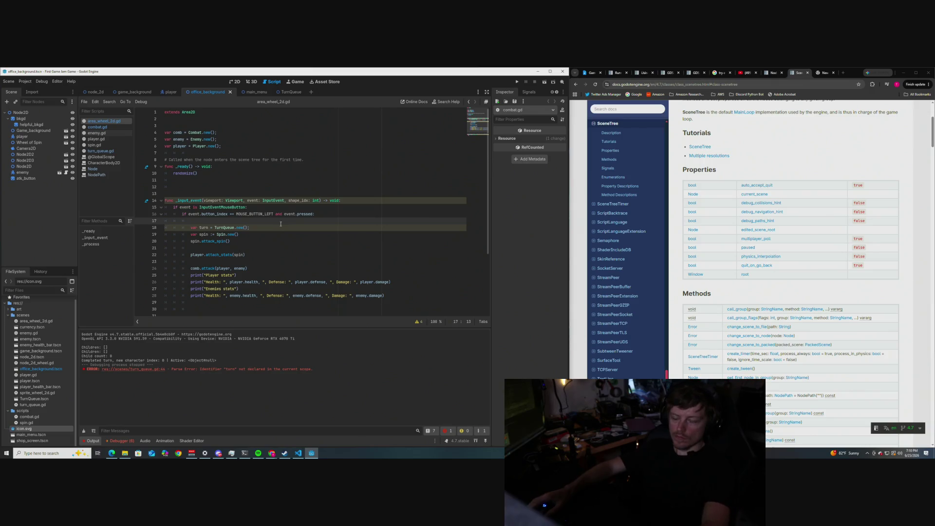
pyautogui.moveTo(249, 227); pyautogui.dragTo(203, 228)
pyautogui.press('BackSpace')
pyautogui.press('BackSpace')
pyautogui.press('BackSpace')
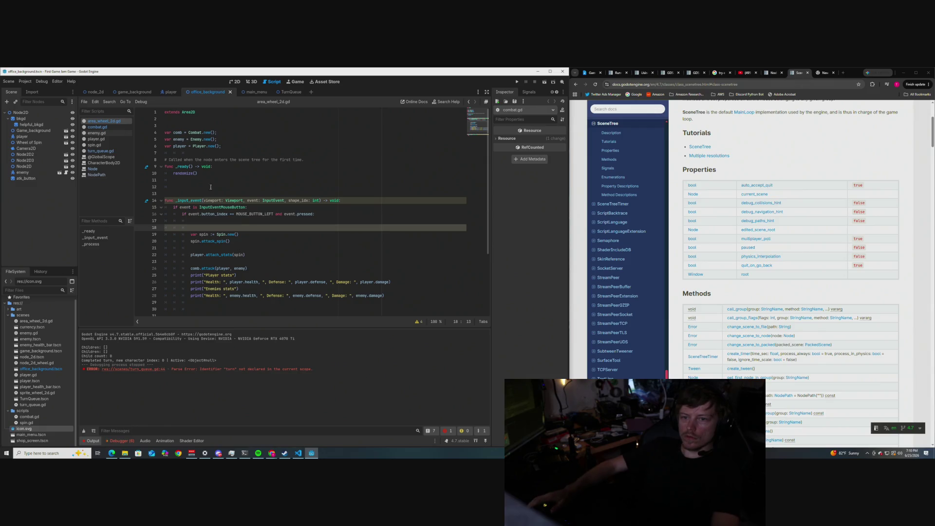
# Step: Declare var turn = TurnQueue.new() below var player on line 7 and save area_wheel_2d.gd
pyautogui.click(226, 146)
pyautogui.press('Return')
pyautogui.hotkey('ctrl', 'v')
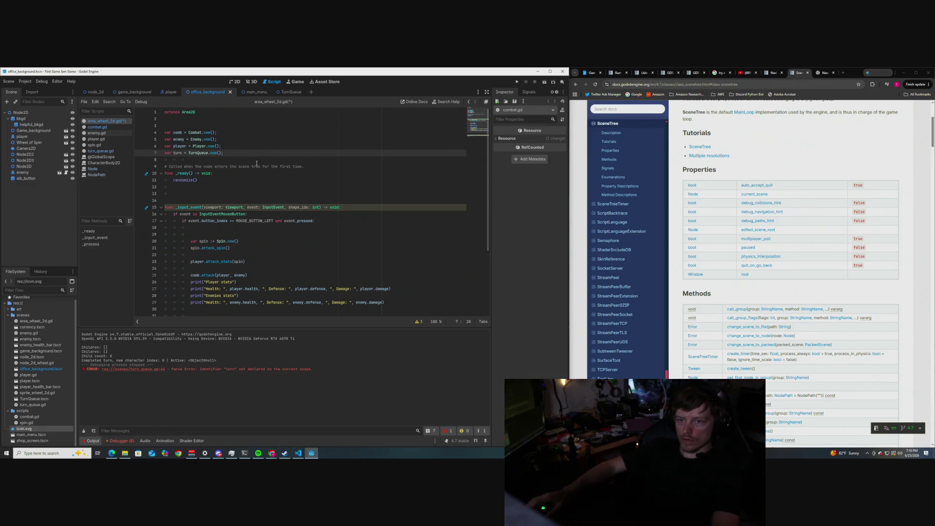
pyautogui.hotkey('ctrl', 's')
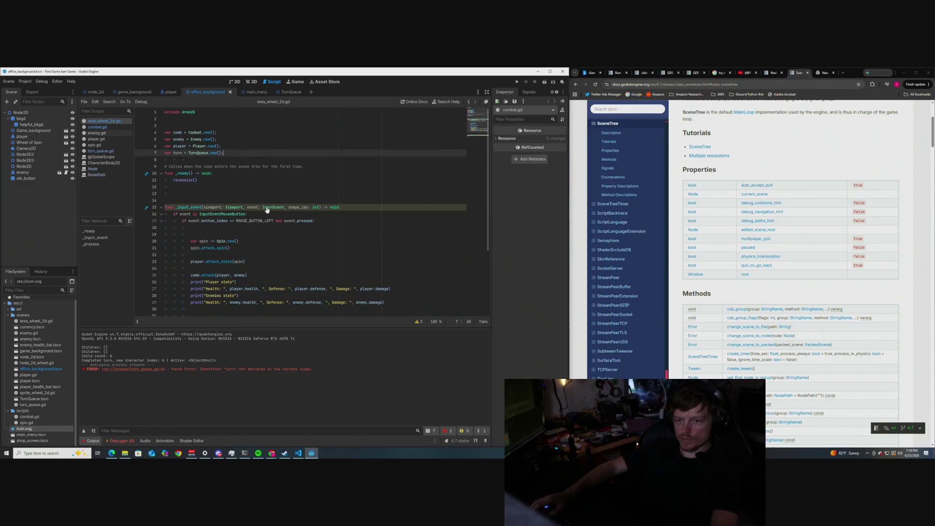
pyautogui.scroll(-1, 261, 179)
pyautogui.scroll(-2, 261, 179)
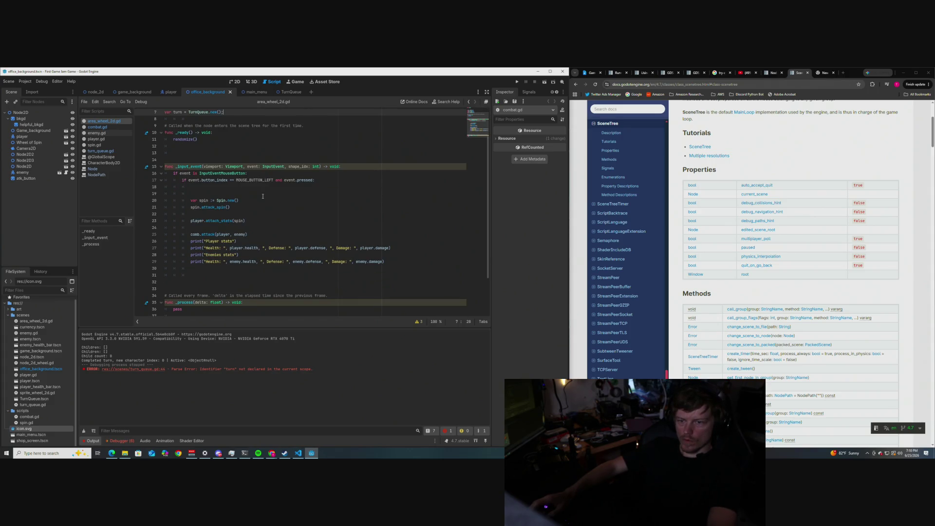
pyautogui.scroll(2, 262, 196)
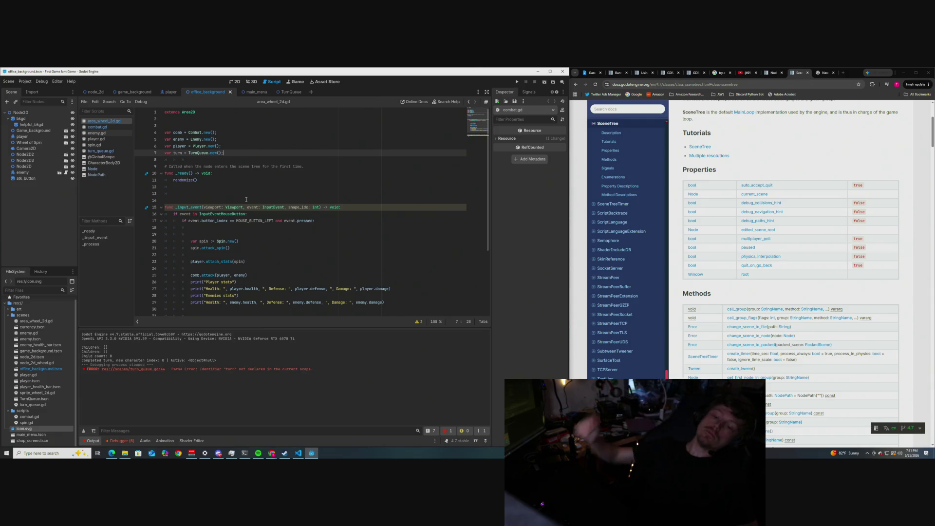
pyautogui.click(260, 180)
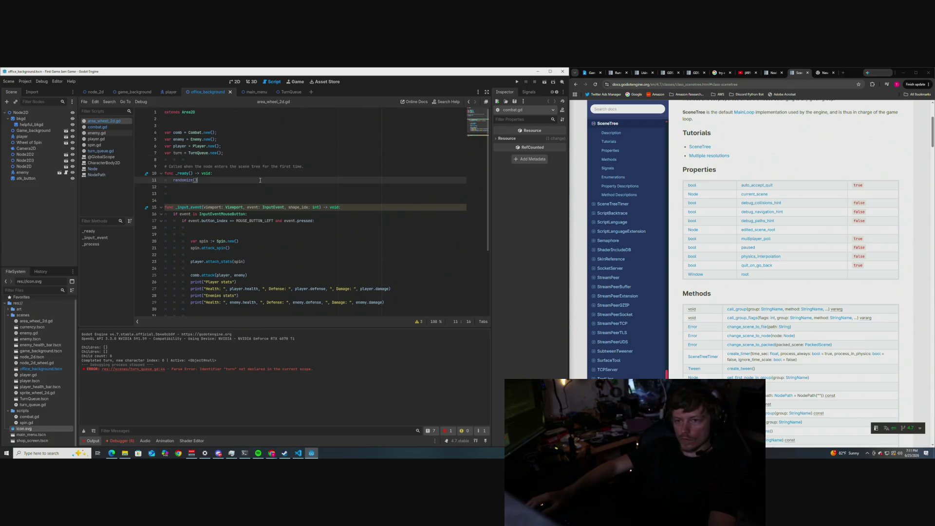
# Step: Insert blank lines in the click handler, then undo and remove them
pyautogui.click(274, 233)
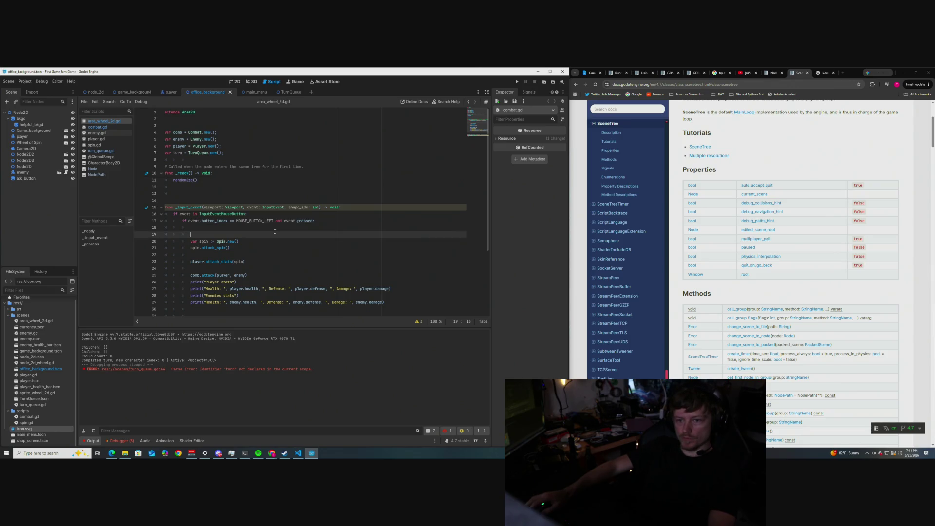
pyautogui.press('Return')
pyautogui.press('Return')
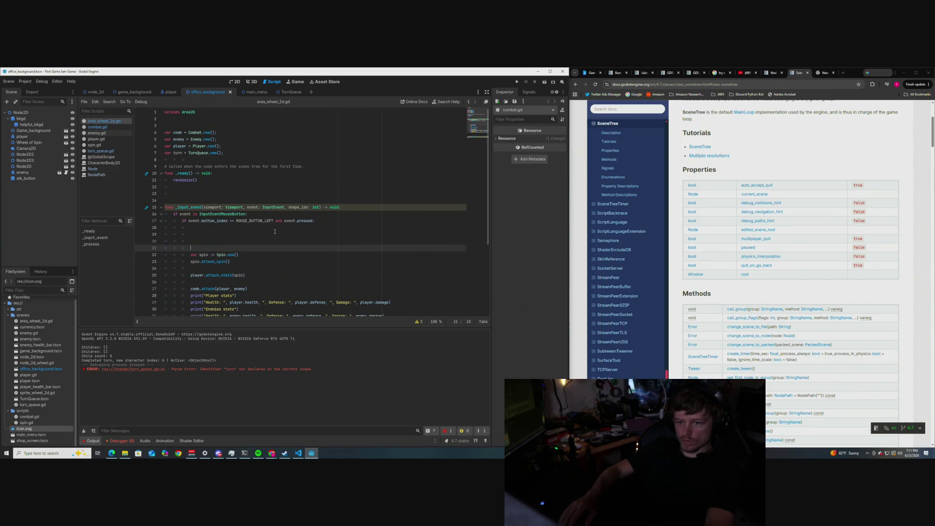
pyautogui.hotkey('ctrl', 'z')
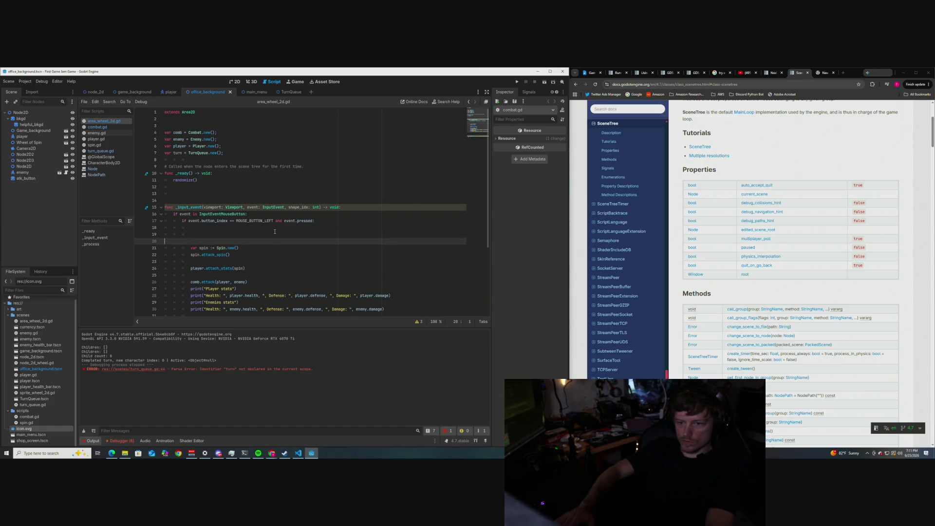
pyautogui.press('BackSpace')
# Step: Add a new indented line after the enemy stats print on line 29, typing and erasing 'turn'
pyautogui.scroll(-1, 279, 228)
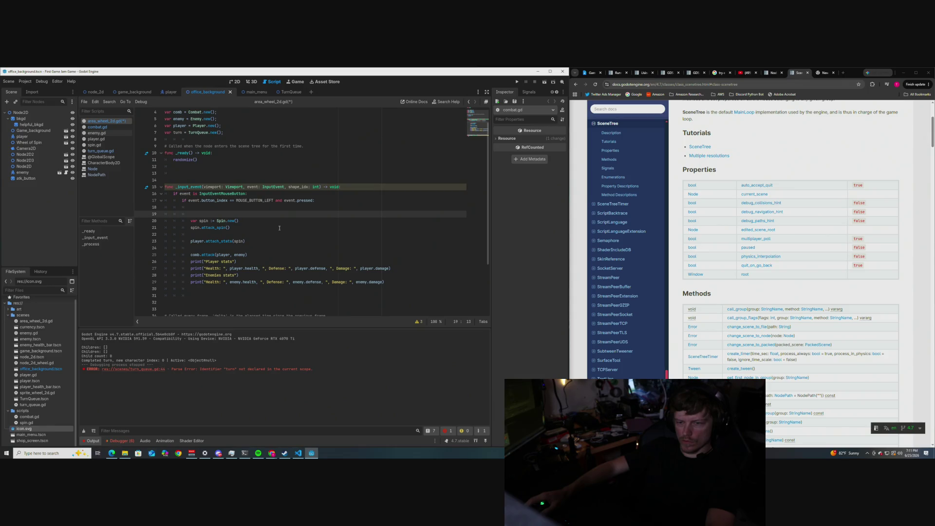
pyautogui.scroll(-1, 269, 256)
pyautogui.click(389, 260)
pyautogui.press('Return')
pyautogui.press('Return')
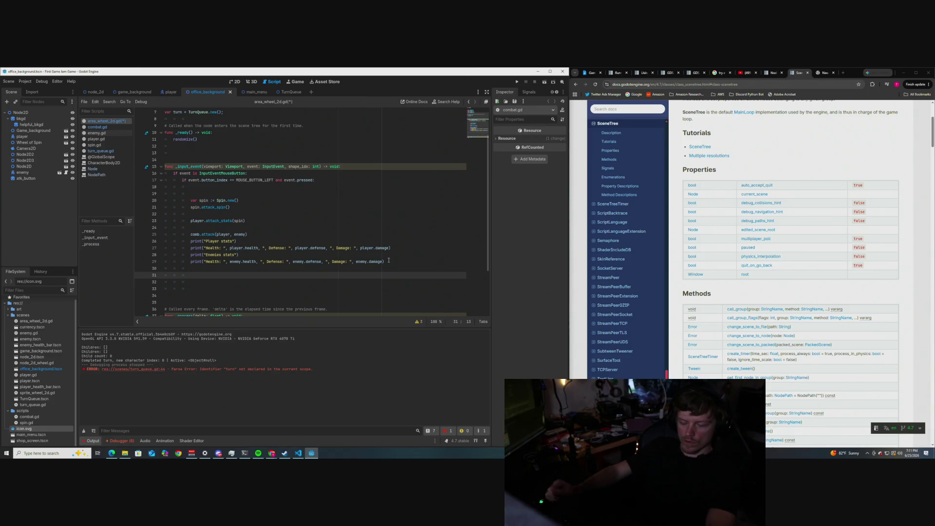
pyautogui.write('turn')
pyautogui.press('BackSpace')
pyautogui.press('BackSpace')
pyautogui.press('BackSpace')
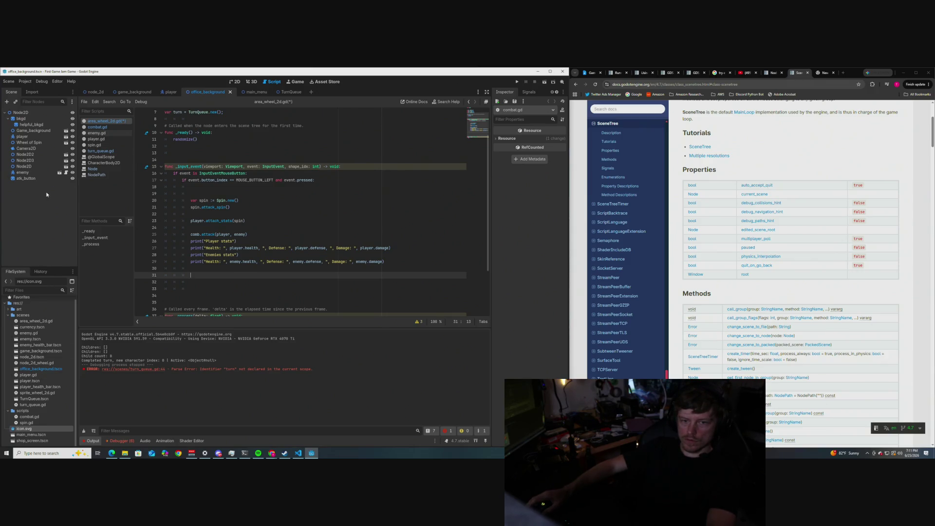
pyautogui.click(288, 92)
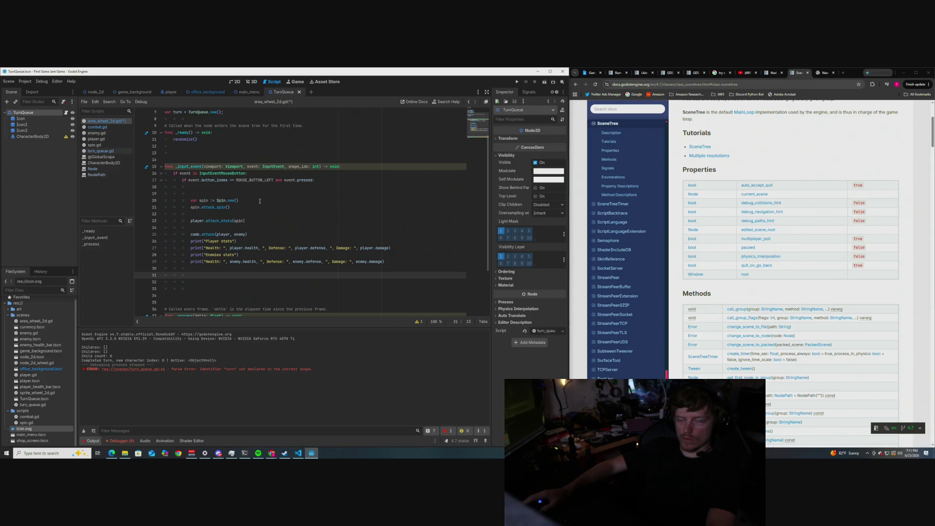
# Step: In turn_queue.gd, comment out the main() call in _ready, add a pass line, and save
pyautogui.click(208, 92)
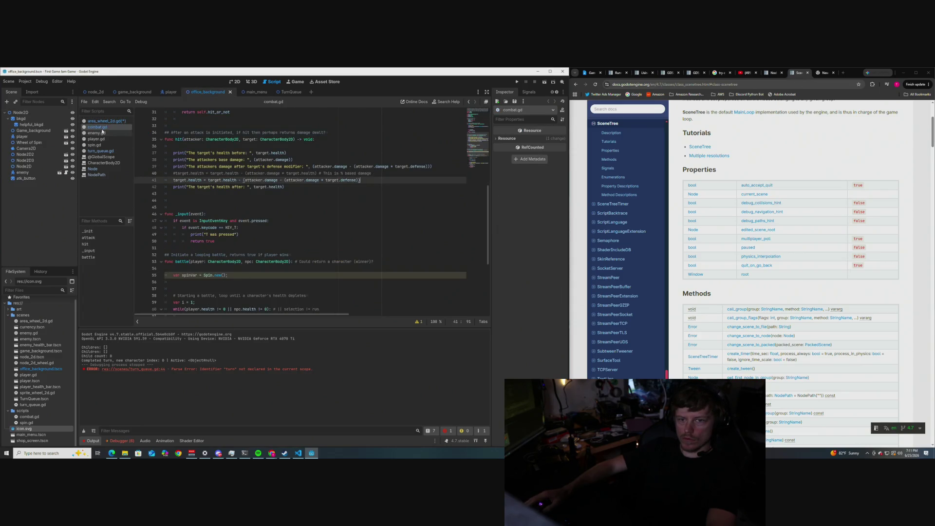
pyautogui.click(102, 122)
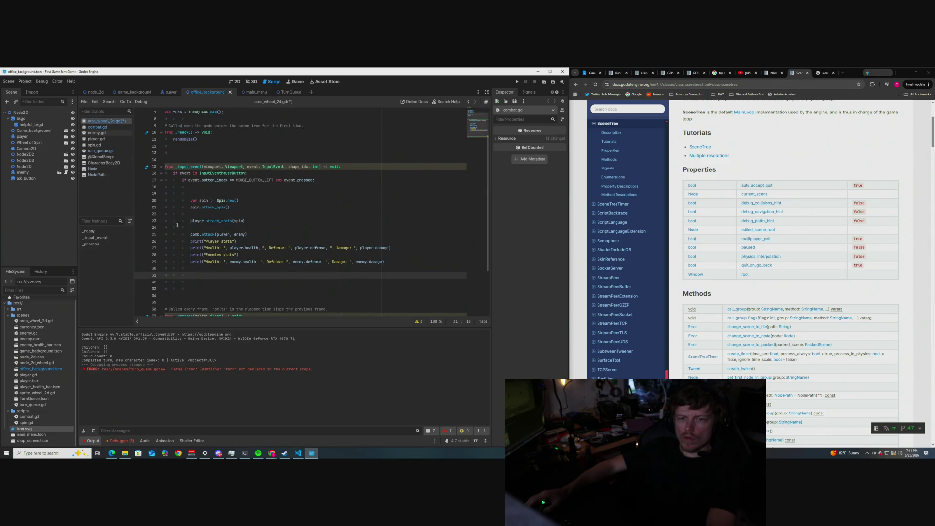
pyautogui.click(100, 151)
pyautogui.scroll(-2, 254, 240)
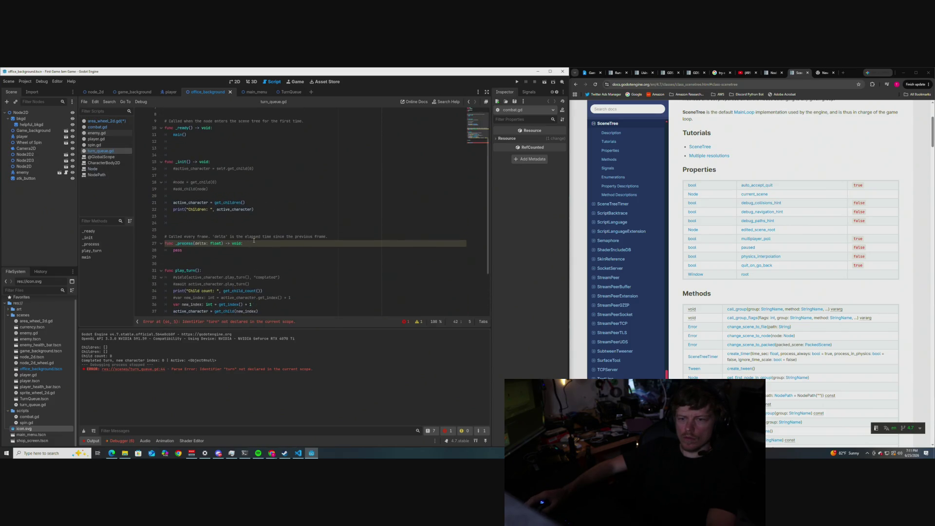
pyautogui.scroll(4, 254, 239)
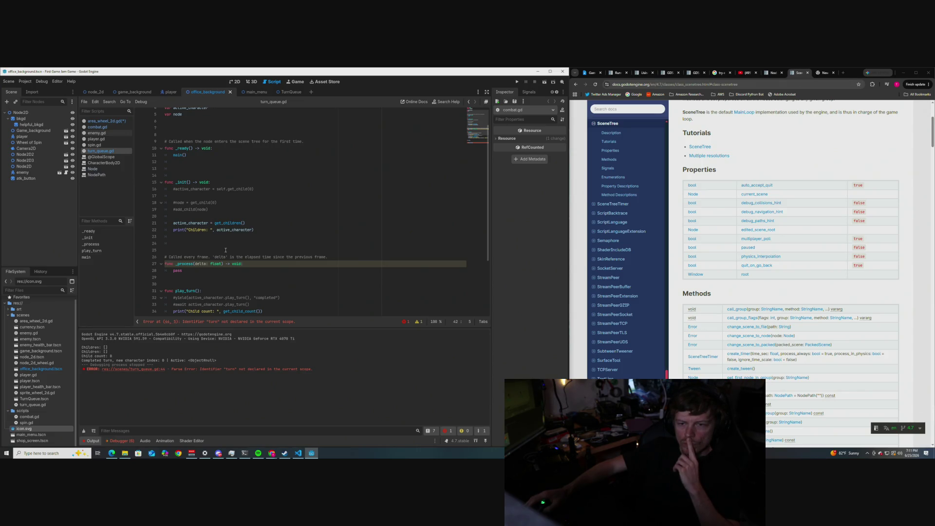
pyautogui.scroll(1, 225, 250)
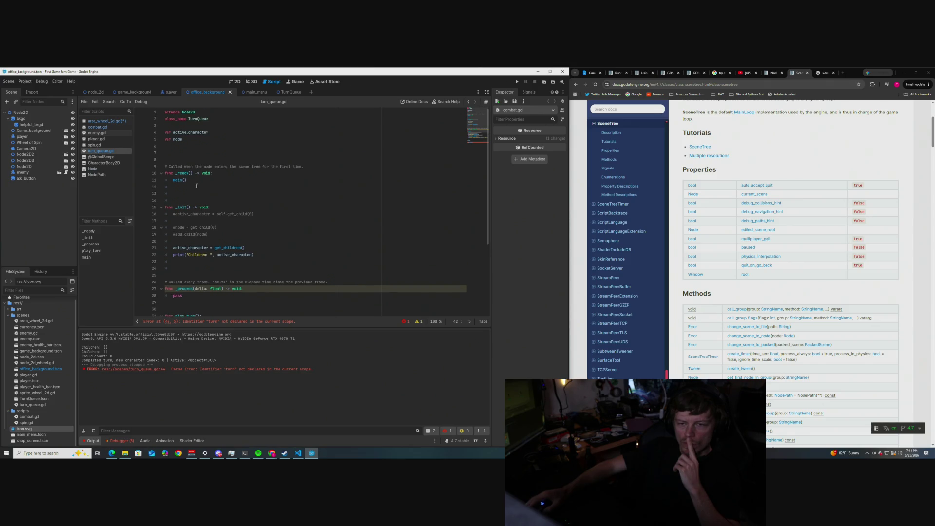
pyautogui.click(174, 179)
pyautogui.write('#')
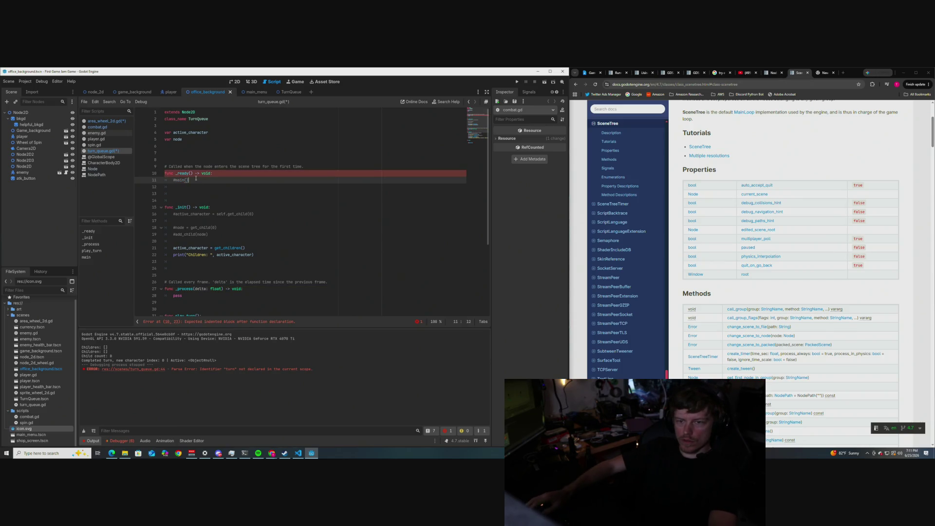
pyautogui.press('Return')
pyautogui.write('pass')
pyautogui.click(247, 200)
pyautogui.hotkey('ctrl', 's')
# Step: Add pass inside main(), comment out the stray turn.play_turn() line, and save turn_queue.gd
pyautogui.scroll(-2, 247, 201)
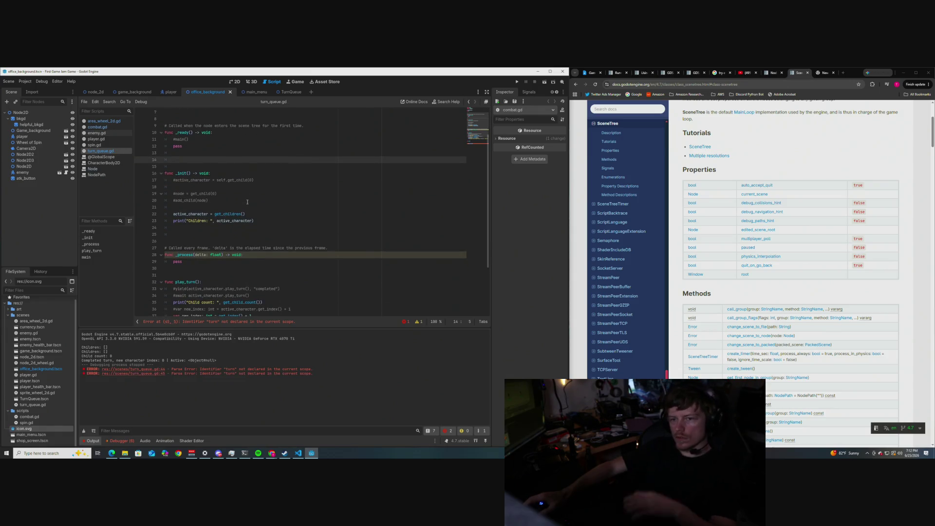
pyautogui.scroll(-3, 248, 201)
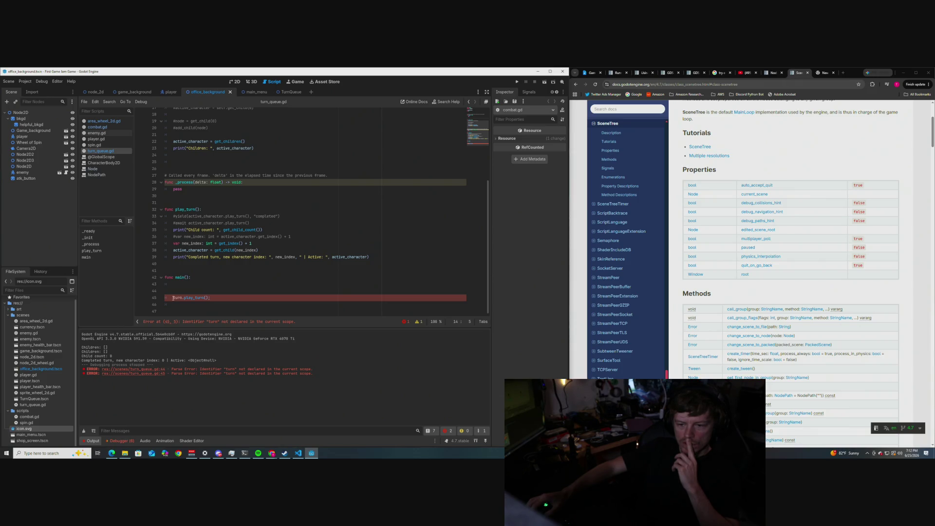
pyautogui.click(184, 284)
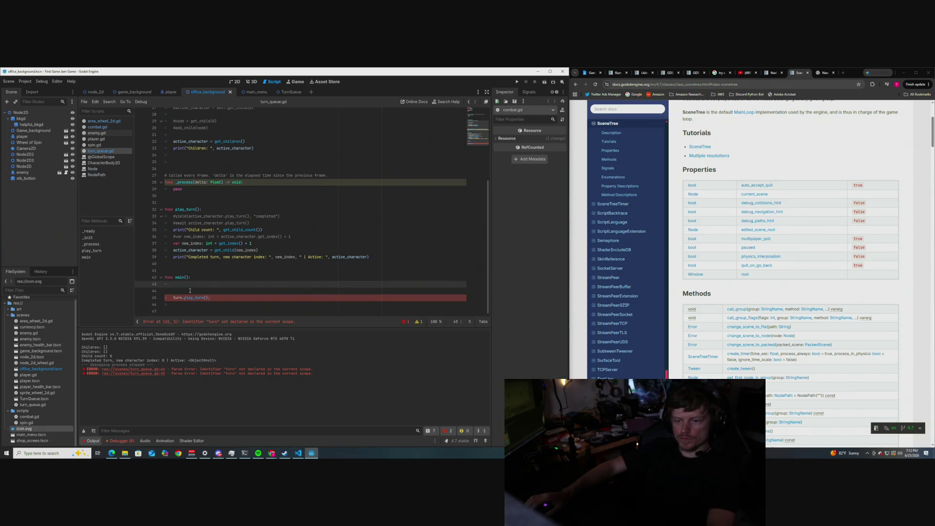
pyautogui.write('pass')
pyautogui.click(173, 297)
pyautogui.write('#')
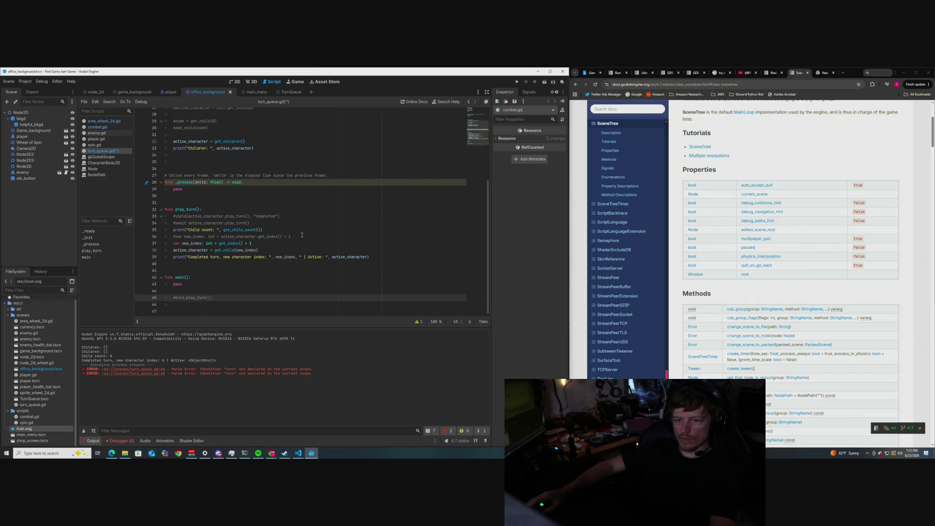
pyautogui.hotkey('ctrl', 's')
# Step: Review the edited turn_queue.gd and switch back to area_wheel_2d.gd
pyautogui.scroll(5, 288, 239)
pyautogui.scroll(-2, 286, 241)
pyautogui.scroll(-1, 285, 240)
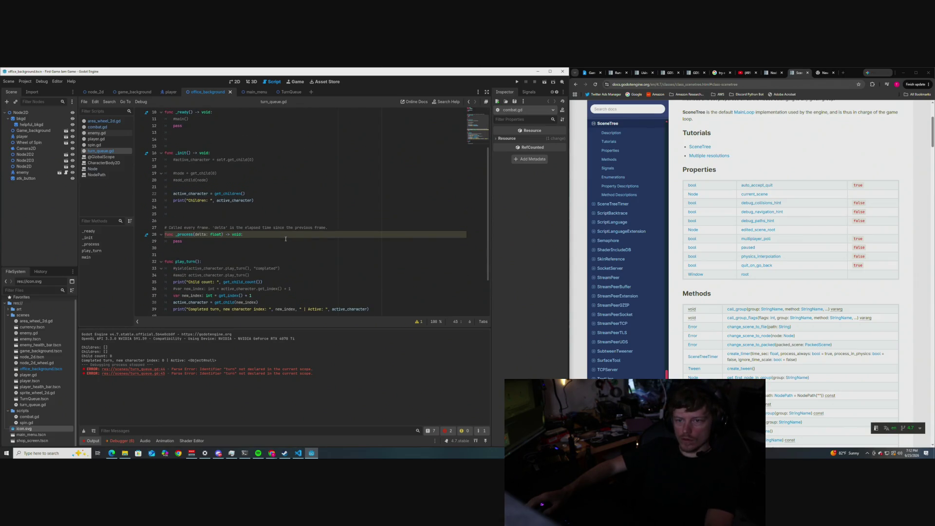
pyautogui.scroll(-1, 286, 239)
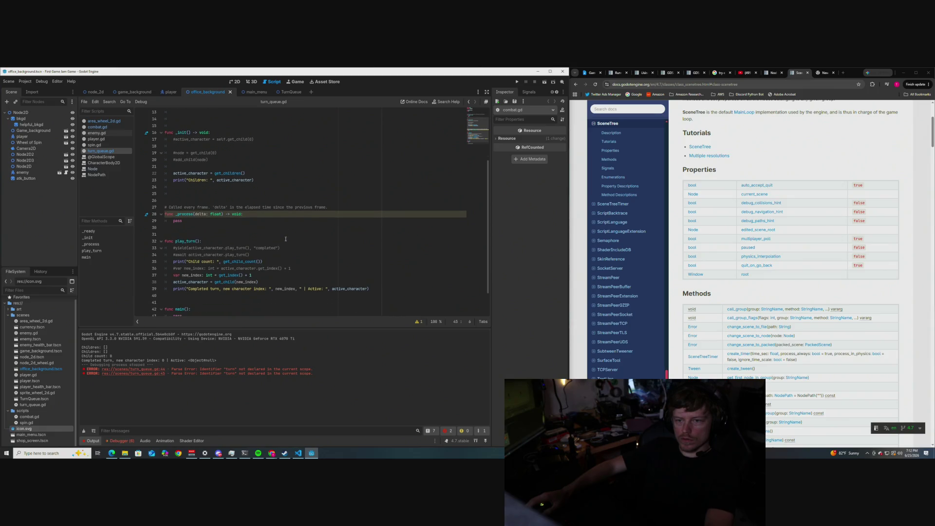
pyautogui.scroll(-1, 286, 238)
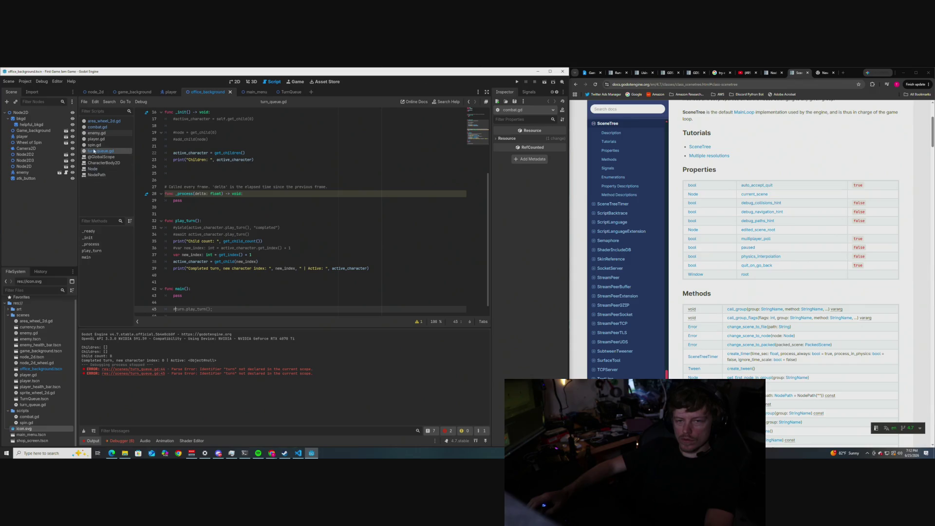
pyautogui.click(100, 121)
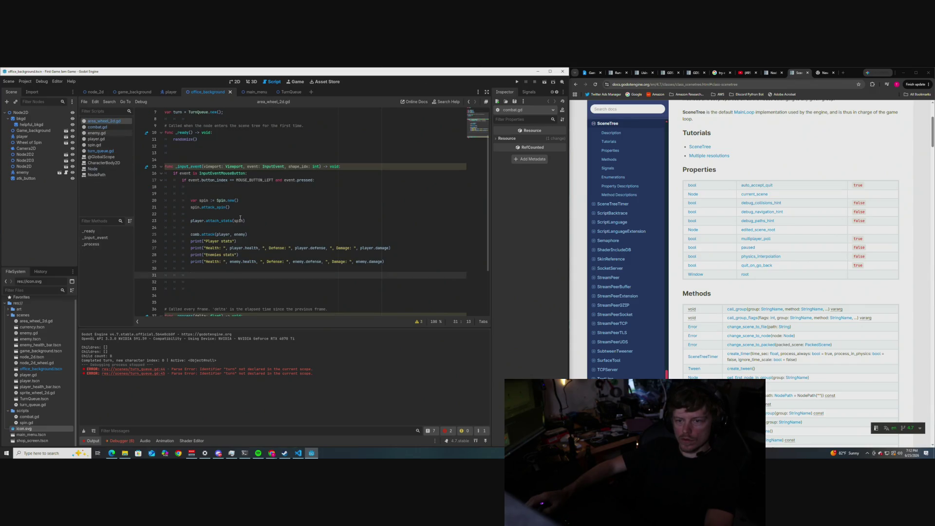
# Step: Add turn.play_turn() on line 31 after the stats print, save, and run the scene with F6
pyautogui.scroll(2, 242, 204)
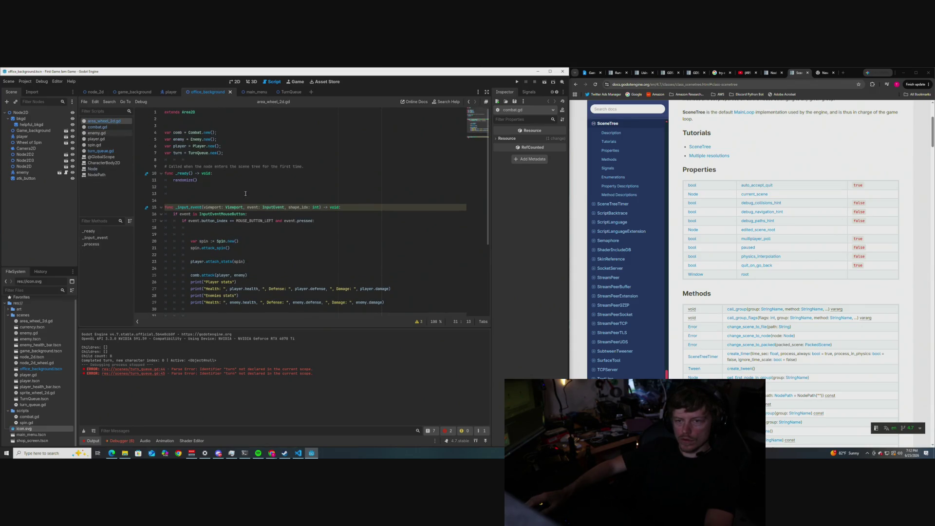
pyautogui.scroll(-3, 245, 193)
pyautogui.write('tu')
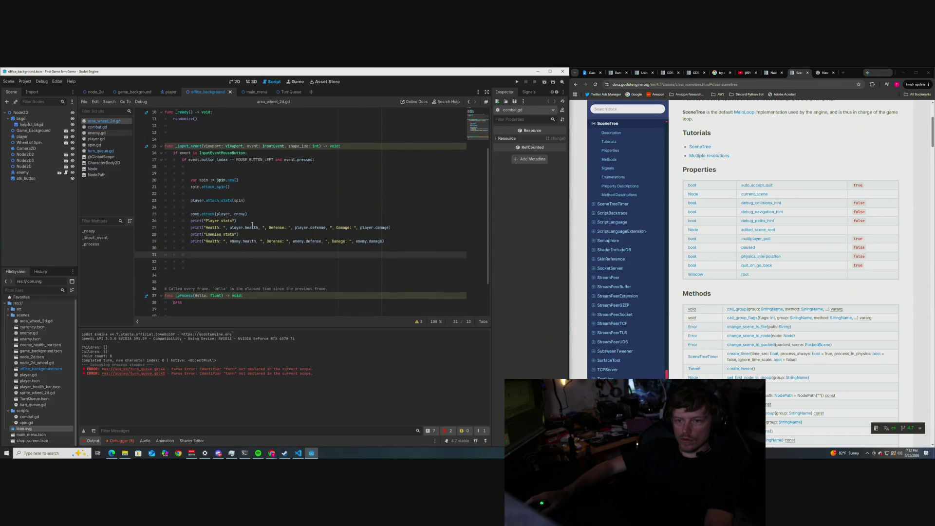
pyautogui.write('rn.')
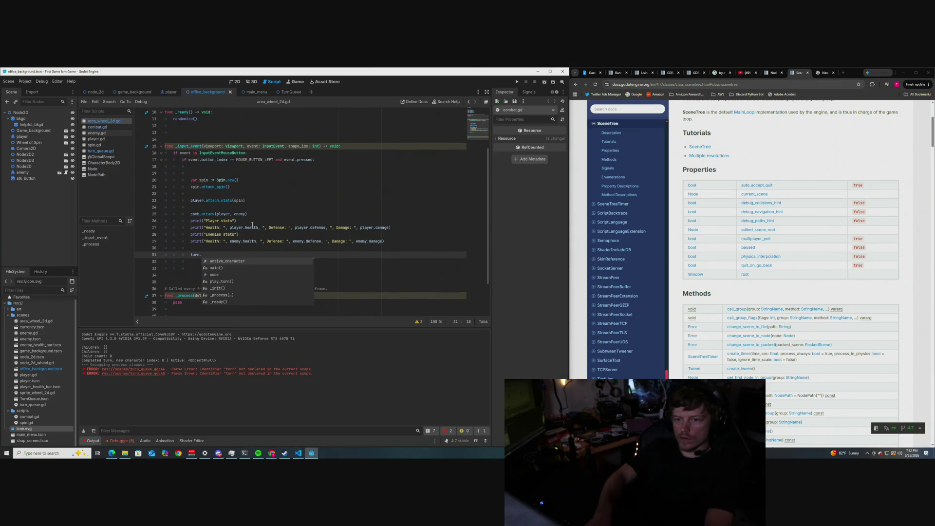
pyautogui.press('Down')
pyautogui.press('Down')
pyautogui.press('Down')
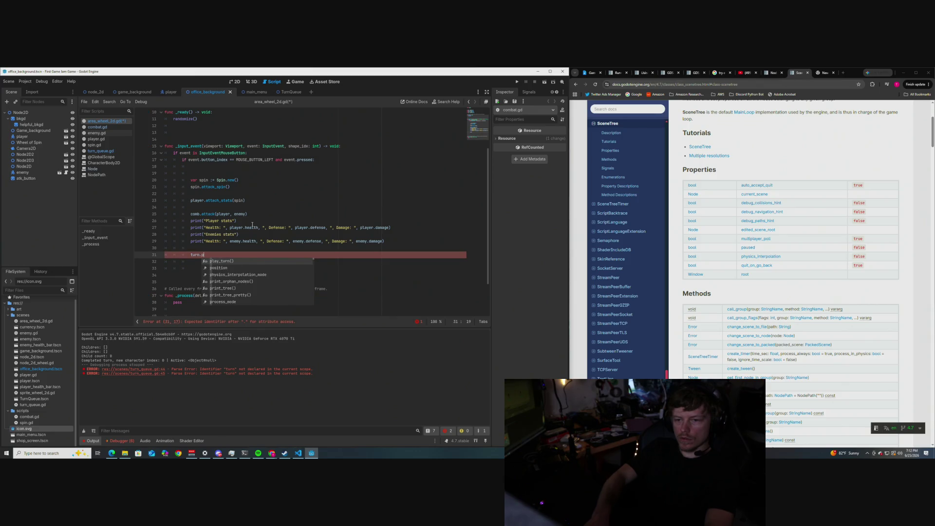
pyautogui.press('Return')
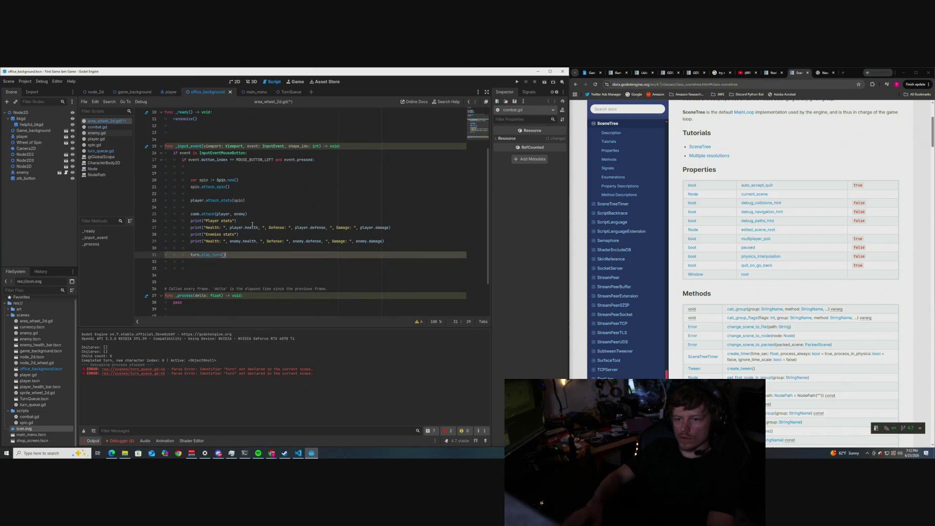
pyautogui.hotkey('ctrl', 's')
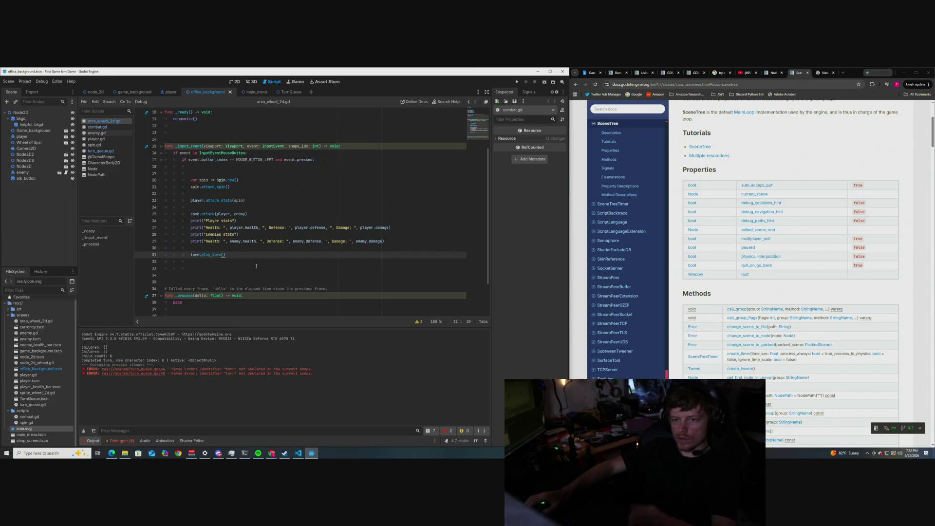
pyautogui.scroll(3, 254, 219)
pyautogui.scroll(-2, 254, 206)
pyautogui.scroll(1, 254, 206)
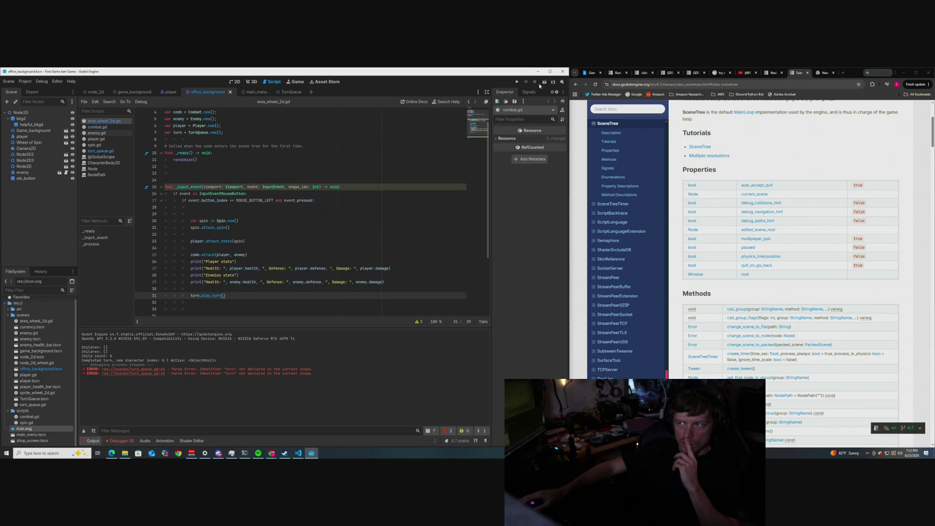
pyautogui.press('F6')
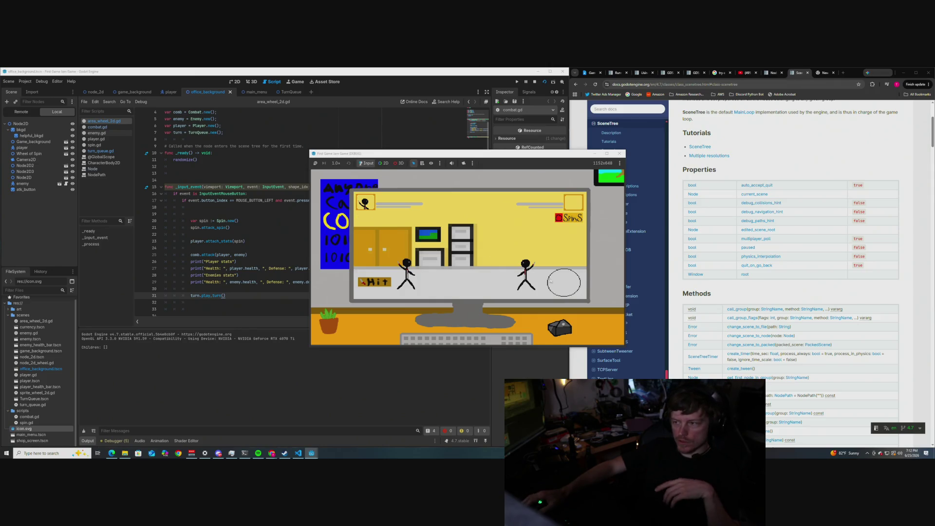
# Step: Play one turn via the wheel circle so the attack and stat blocks print, then close the game window
pyautogui.click(567, 282)
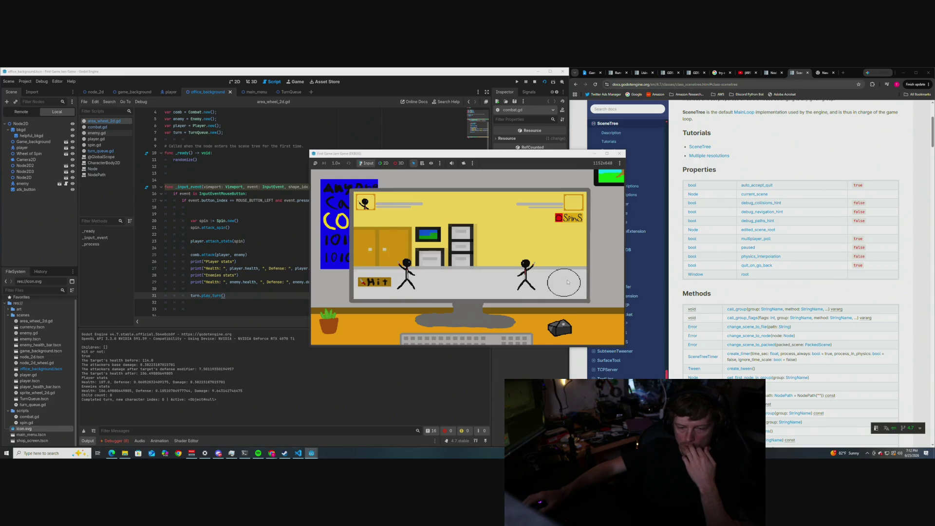
pyautogui.click(619, 153)
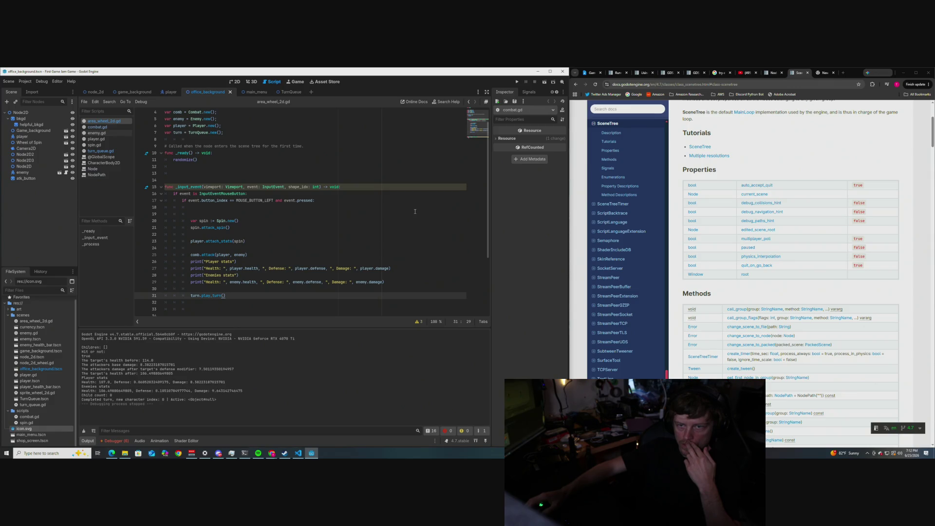
# Step: Switch to the TurnQueue scene, go through combat.gd to turn_queue.gd, and scroll through its code
pyautogui.click(289, 93)
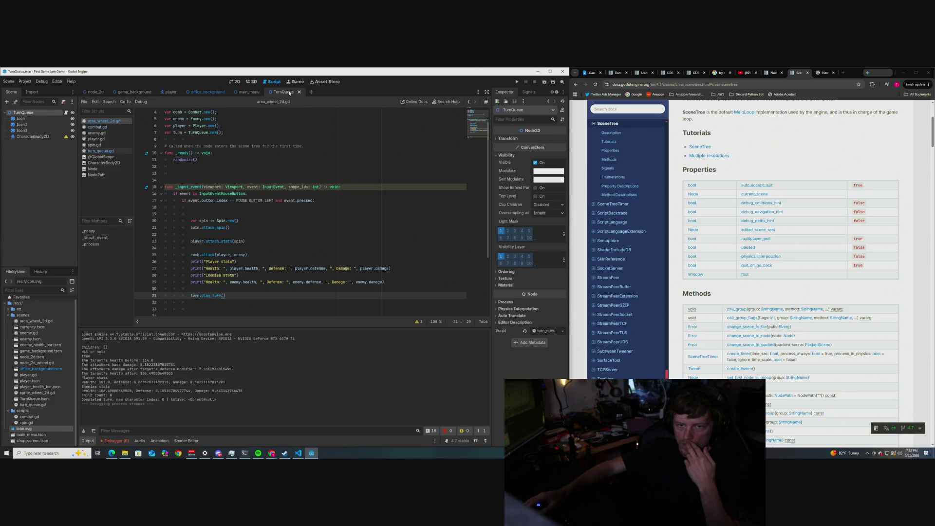
pyautogui.click(102, 128)
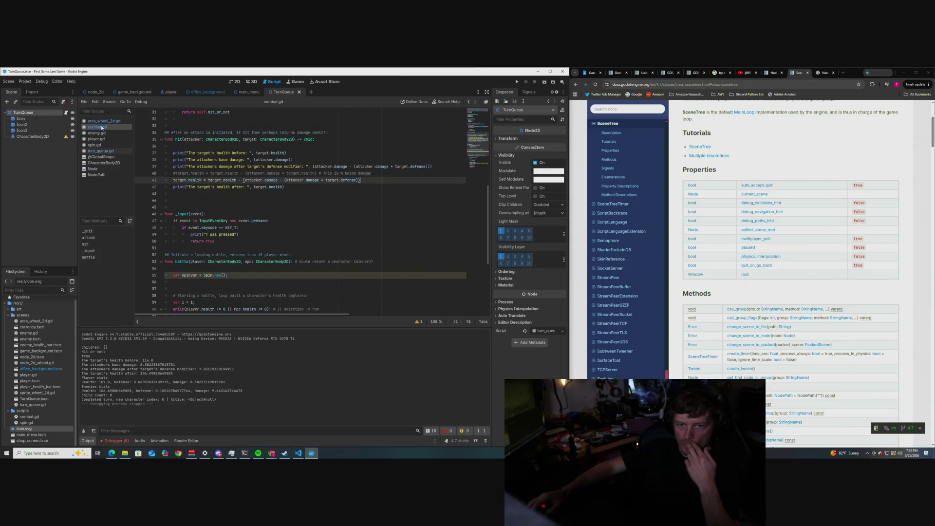
pyautogui.click(102, 151)
pyautogui.scroll(-1, 266, 222)
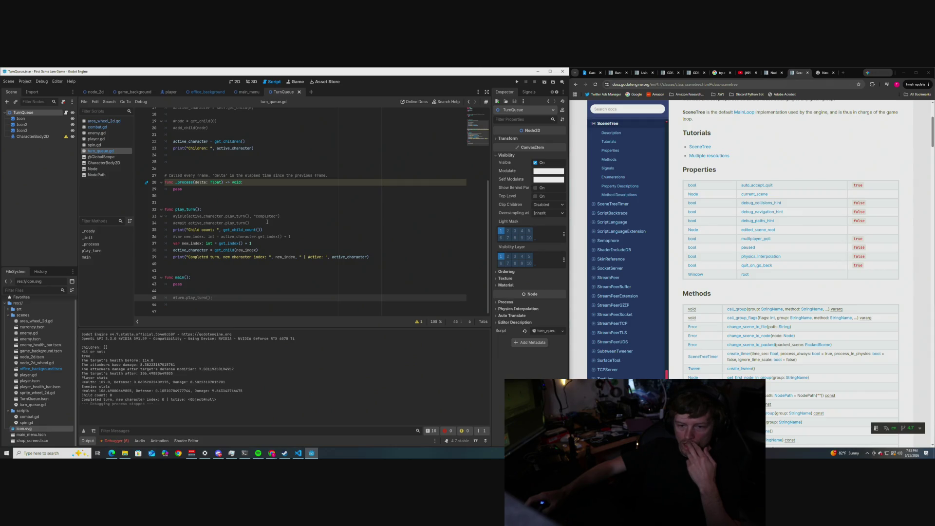
pyautogui.scroll(2, 267, 222)
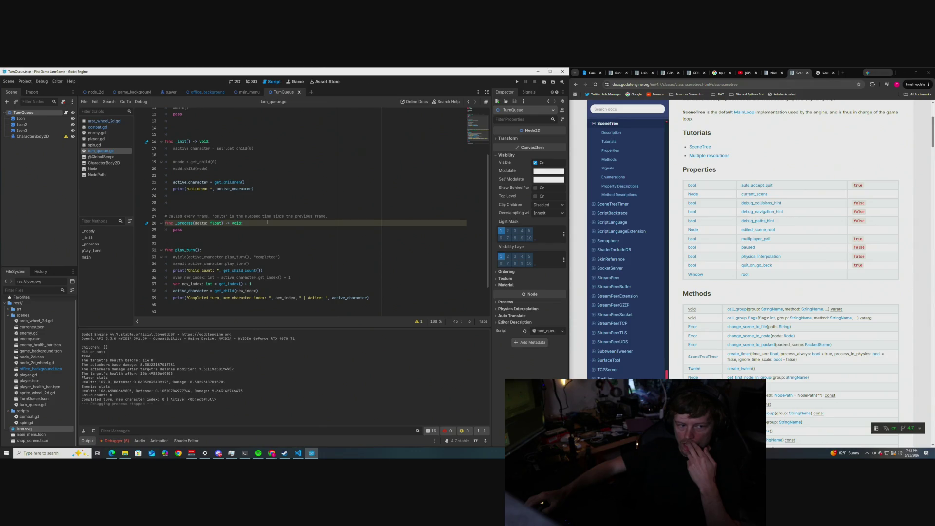
pyautogui.scroll(-2, 673, 290)
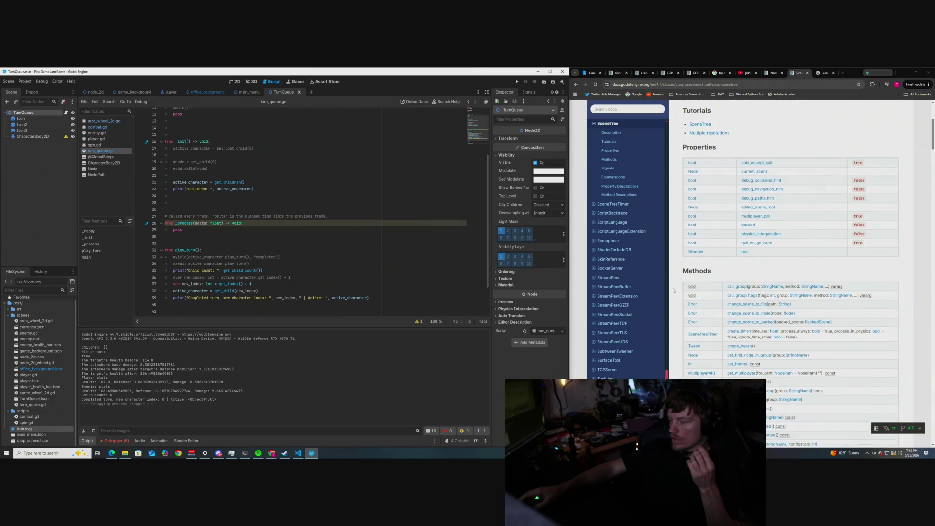
pyautogui.scroll(-1, 673, 290)
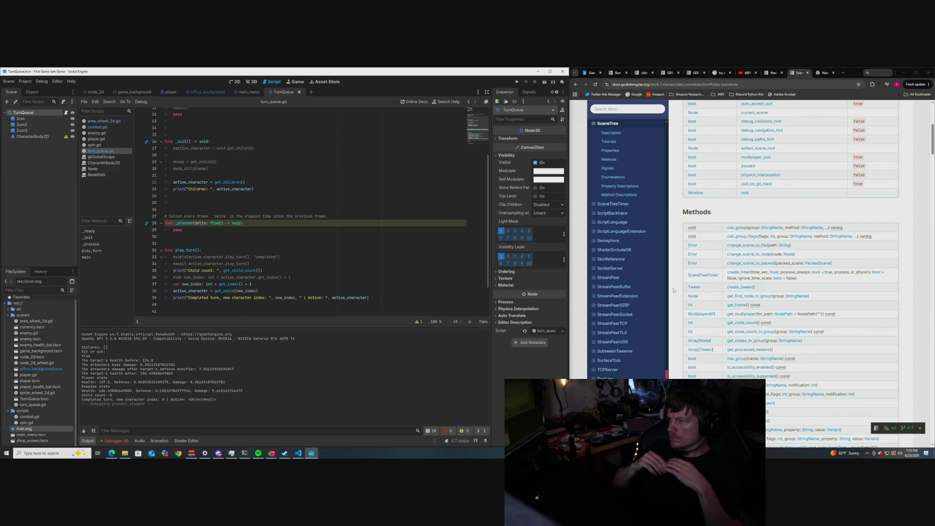
# Step: Scroll the SceneTree reference back up to its Description and Tutorials, then bring up the docs search
pyautogui.scroll(1, 674, 290)
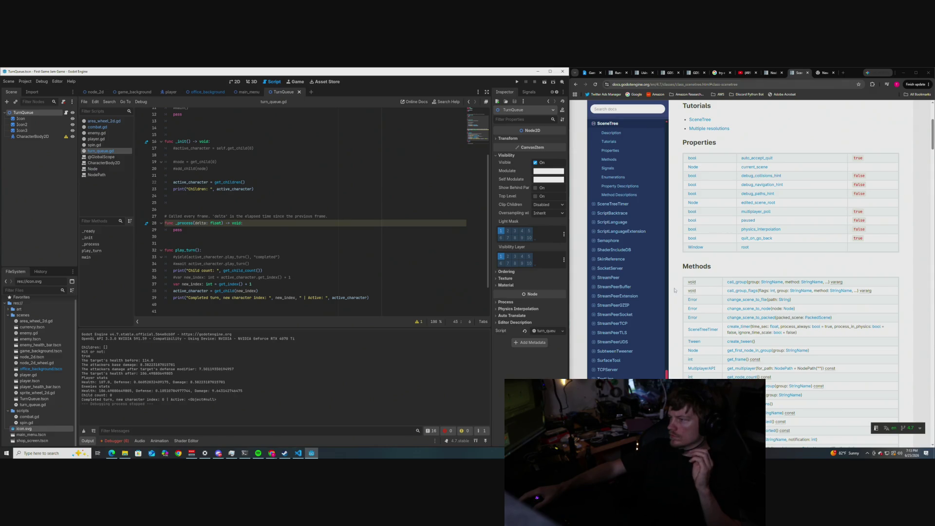
pyautogui.scroll(1, 697, 260)
pyautogui.scroll(2, 697, 261)
pyautogui.scroll(-2, 706, 219)
pyautogui.scroll(2, 717, 163)
pyautogui.scroll(-1, 716, 163)
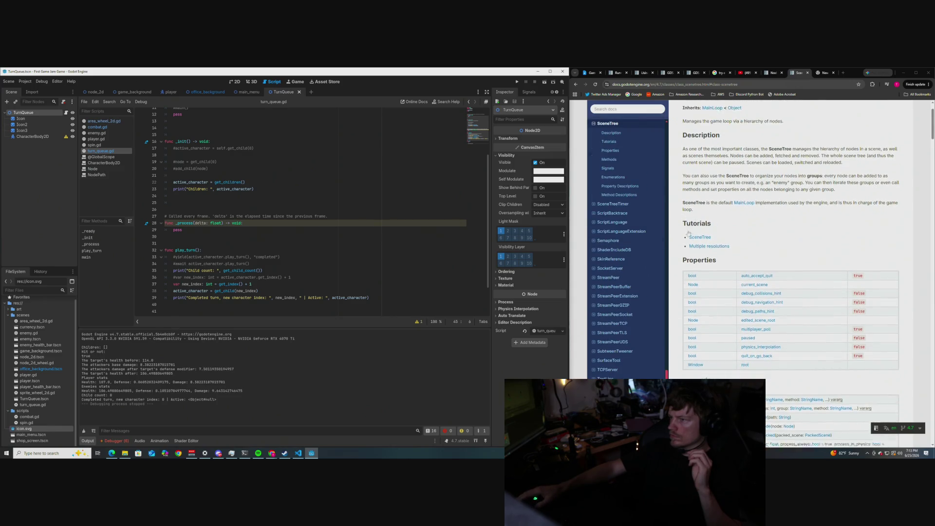
pyautogui.click(611, 109)
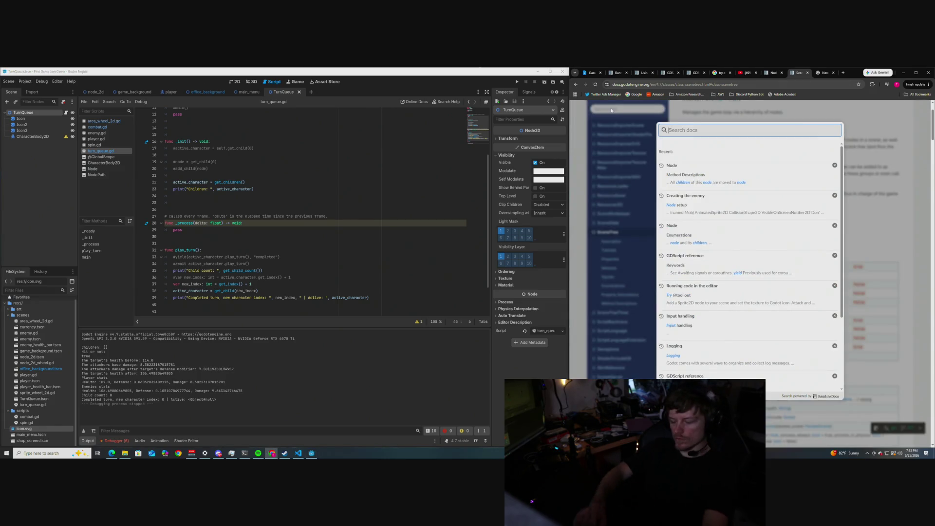
# Step: Search the docs for get_children() and open the TreeItem reference at its Method Descriptions
pyautogui.write('get_child')
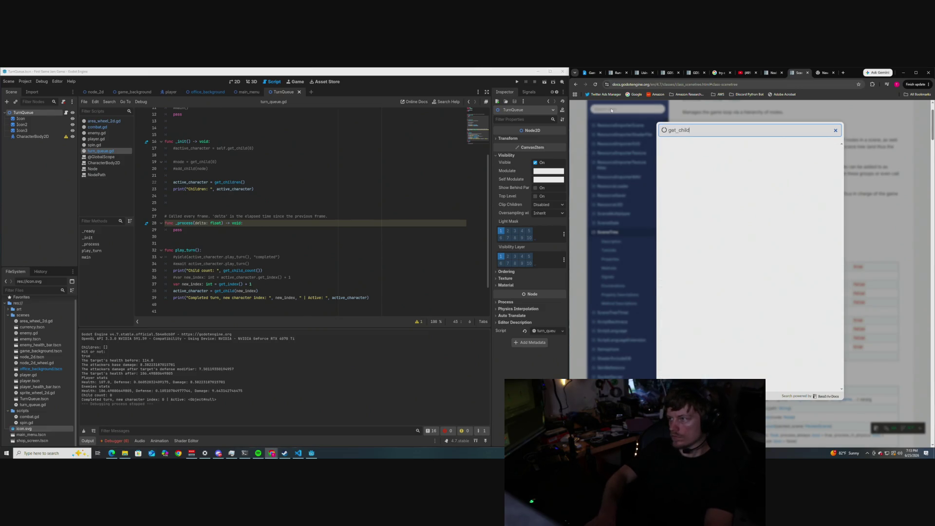
pyautogui.write('ren()')
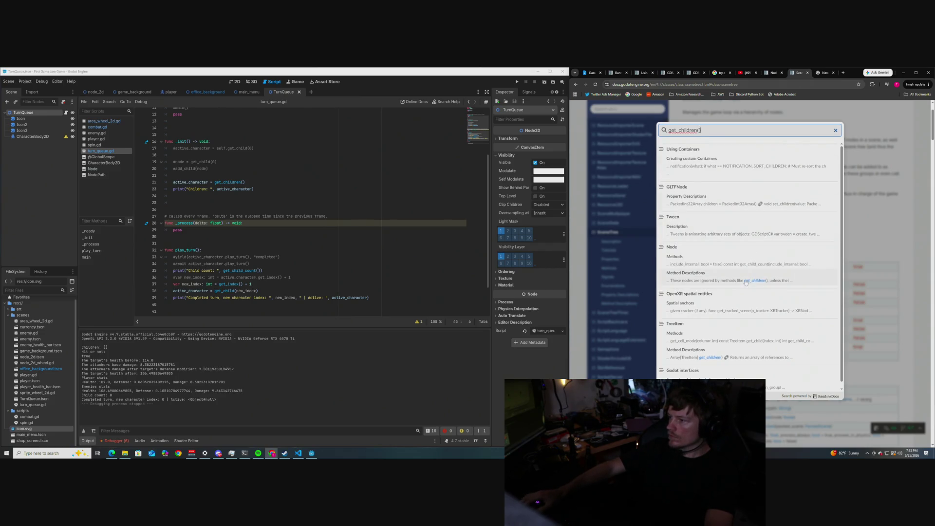
pyautogui.scroll(-1, 731, 287)
pyautogui.scroll(-2, 737, 302)
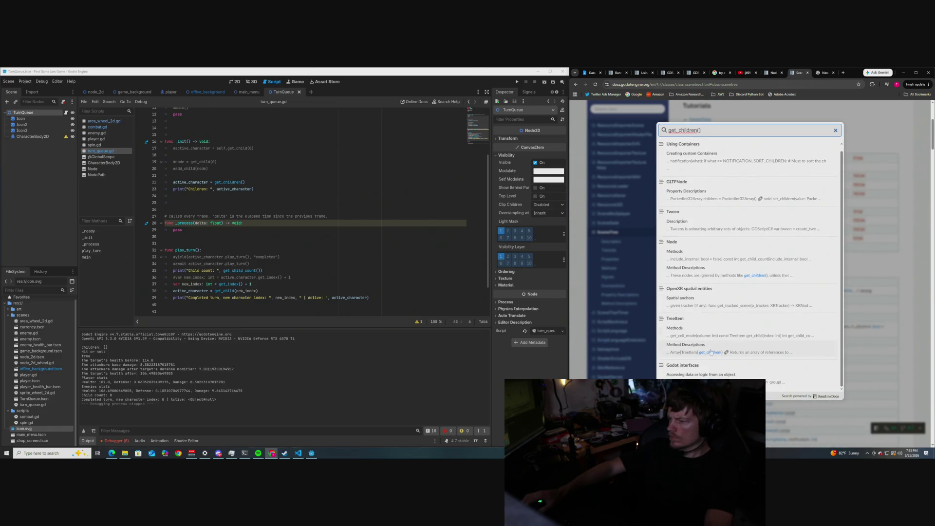
pyautogui.click(711, 352)
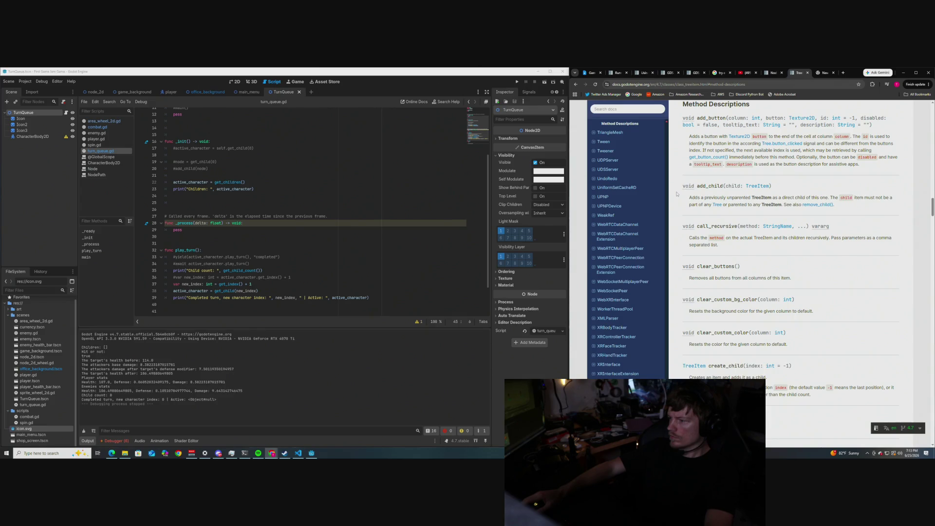
pyautogui.scroll(-4, 676, 194)
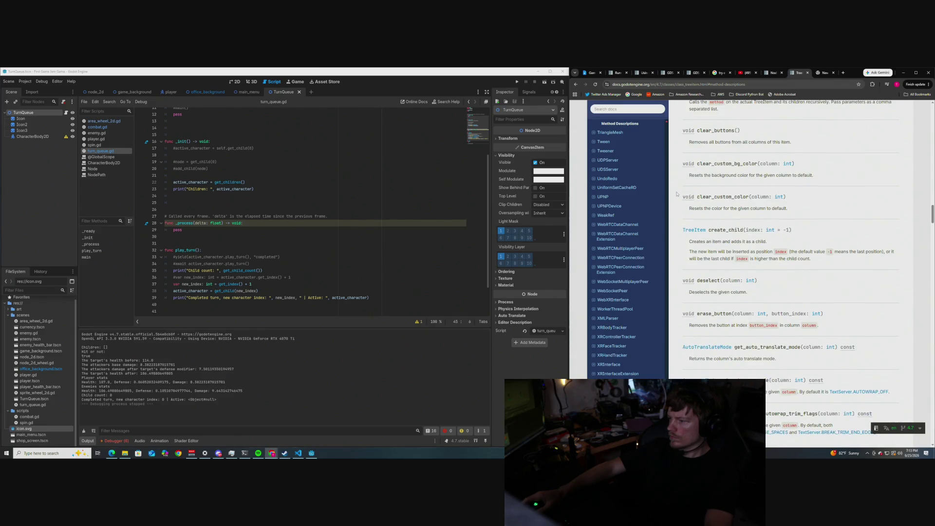
pyautogui.scroll(-4, 677, 194)
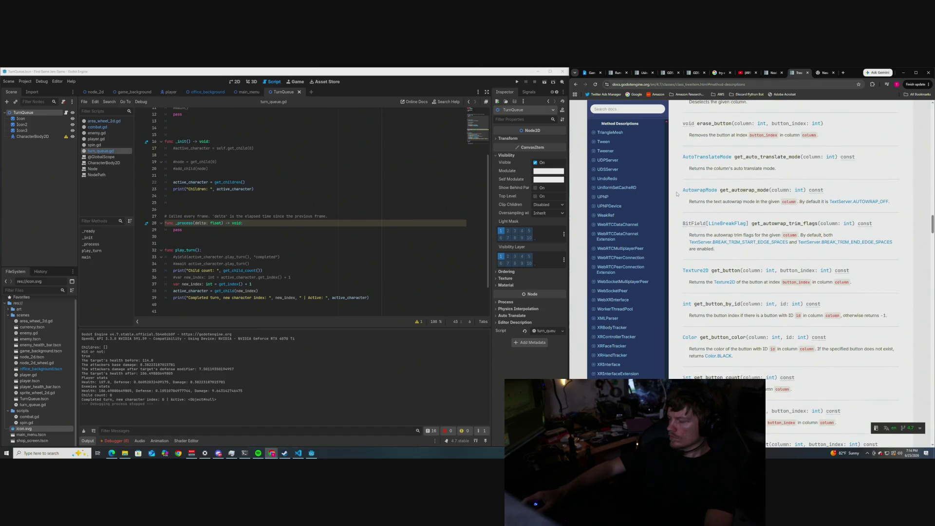
pyautogui.scroll(-2, 676, 194)
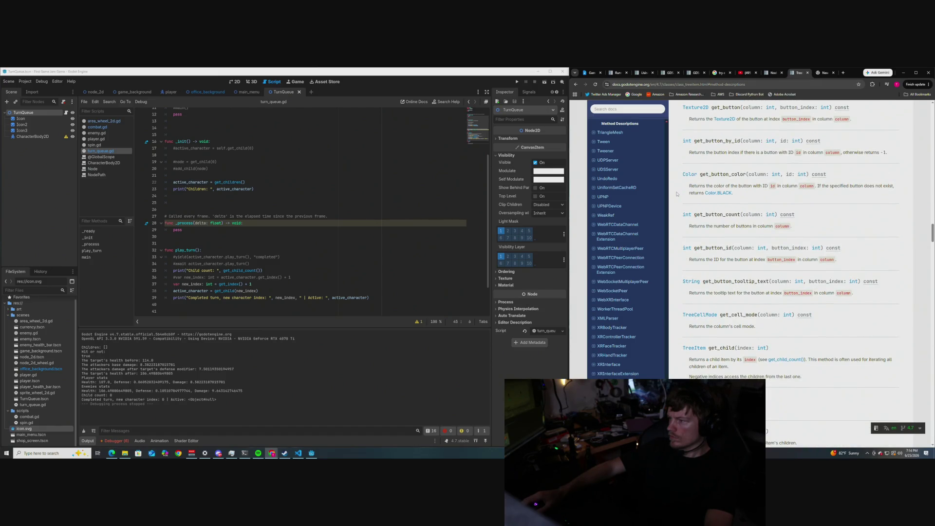
pyautogui.scroll(-1, 676, 194)
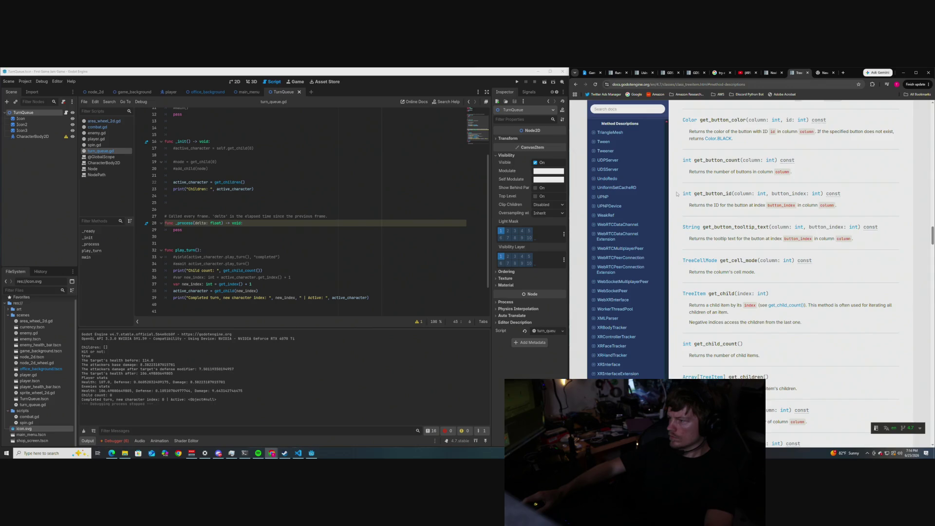
pyautogui.scroll(-1, 676, 193)
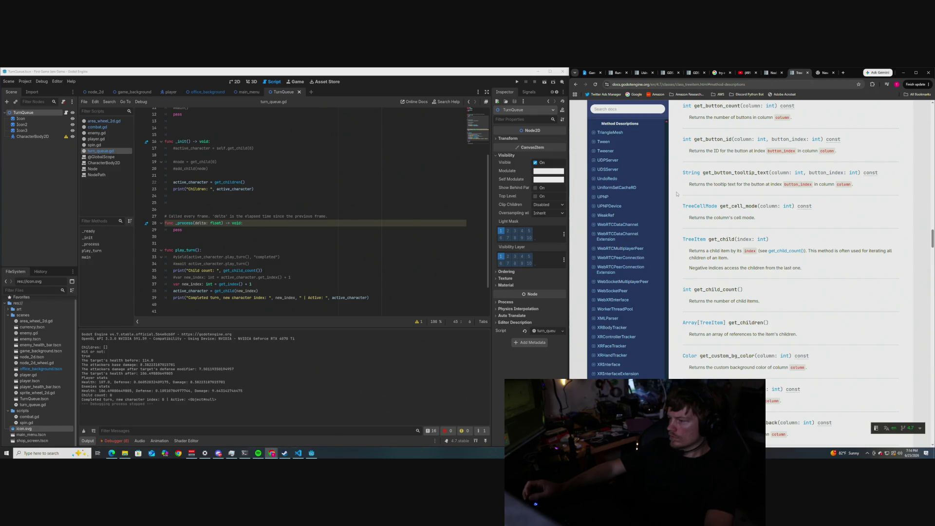
pyautogui.scroll(6, 677, 194)
pyautogui.scroll(6, 670, 229)
pyautogui.scroll(7, 671, 228)
pyautogui.scroll(8, 671, 228)
pyautogui.scroll(12, 672, 228)
pyautogui.scroll(3, 672, 226)
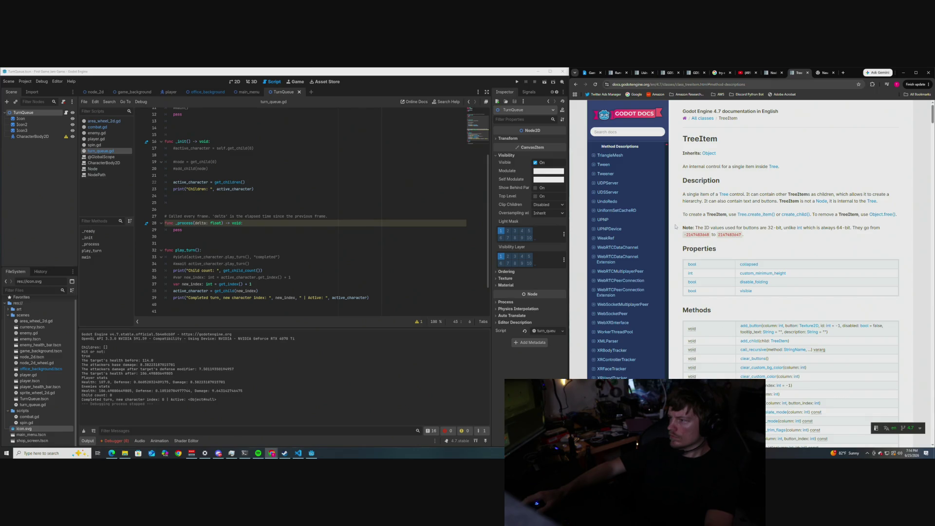
pyautogui.scroll(-1, 675, 226)
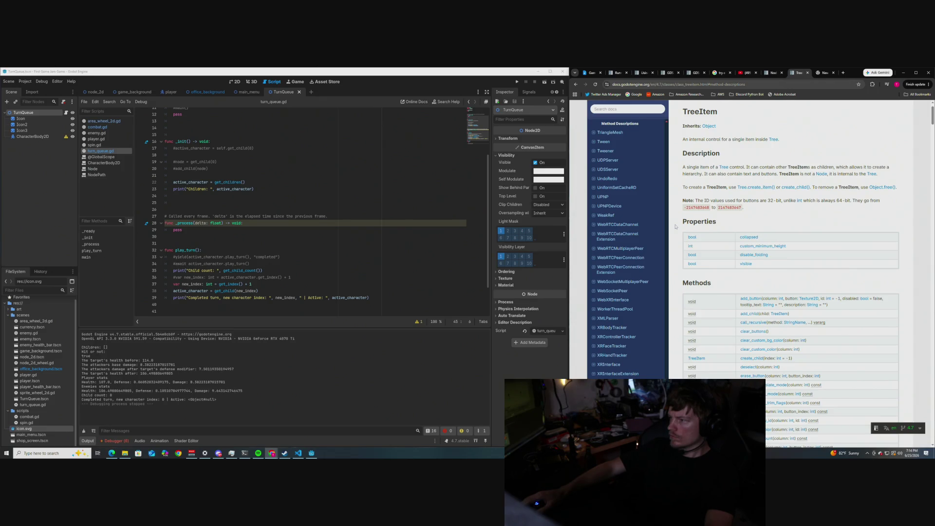
pyautogui.scroll(-2, 676, 227)
pyautogui.scroll(-3, 675, 226)
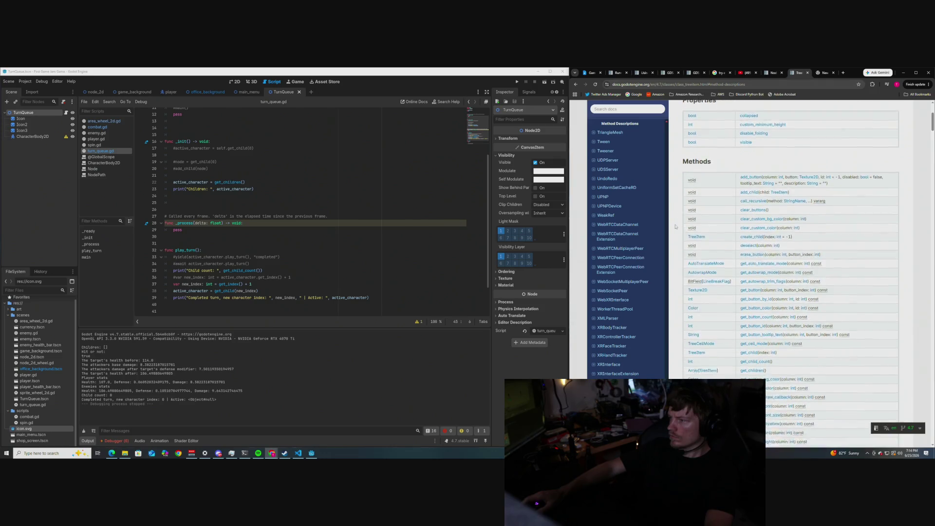
pyautogui.scroll(-8, 675, 226)
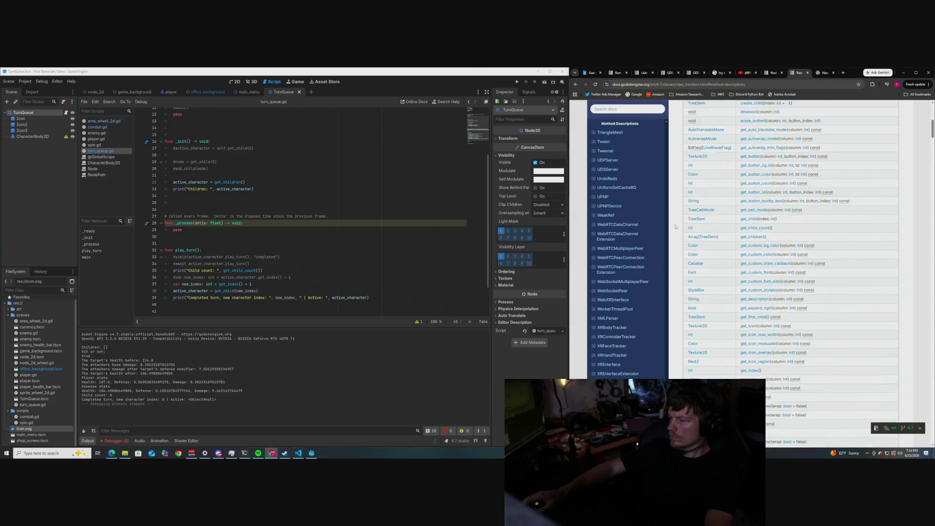
pyautogui.scroll(-5, 675, 226)
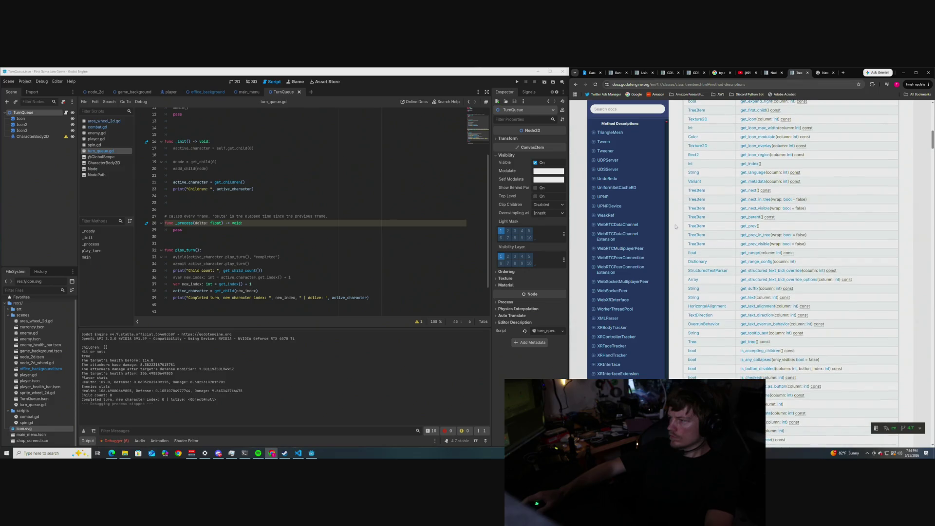
pyautogui.scroll(-5, 675, 227)
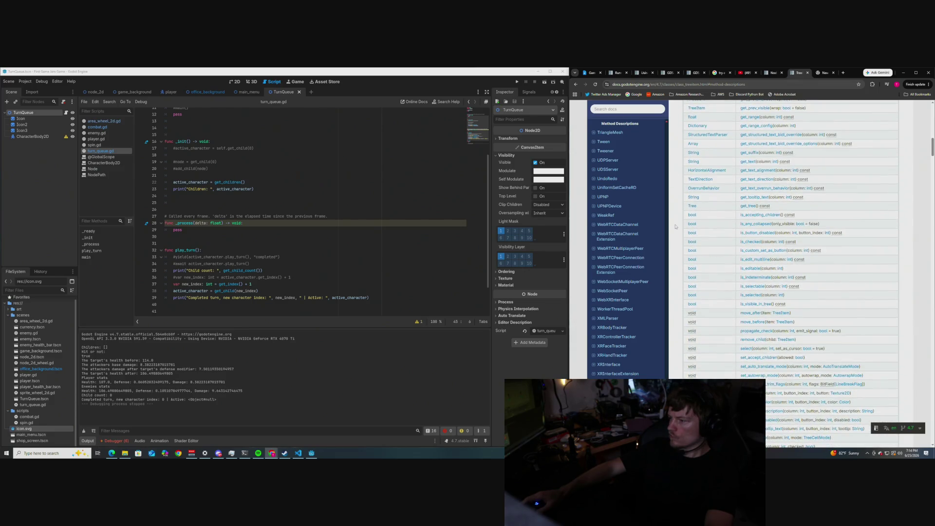
pyautogui.scroll(-2, 675, 226)
pyautogui.scroll(-5, 675, 227)
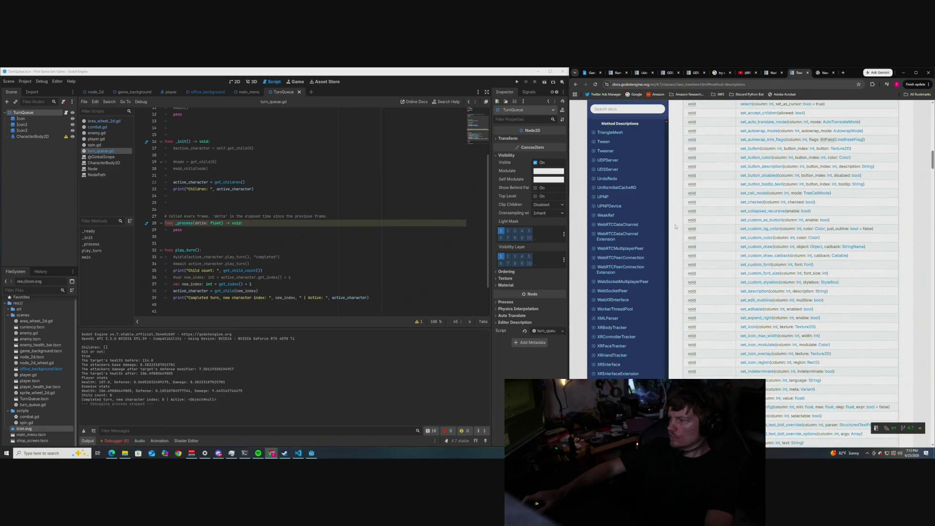
pyautogui.scroll(-3, 676, 226)
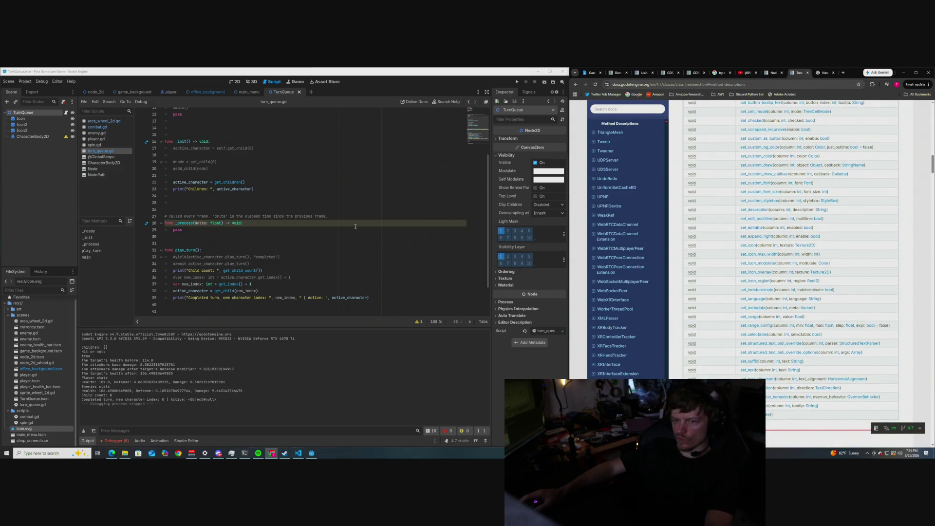
# Step: Scroll turn_queue.gd to the top and show the Debugger instead of the Output log below it
pyautogui.scroll(-2, 255, 223)
pyautogui.scroll(5, 254, 223)
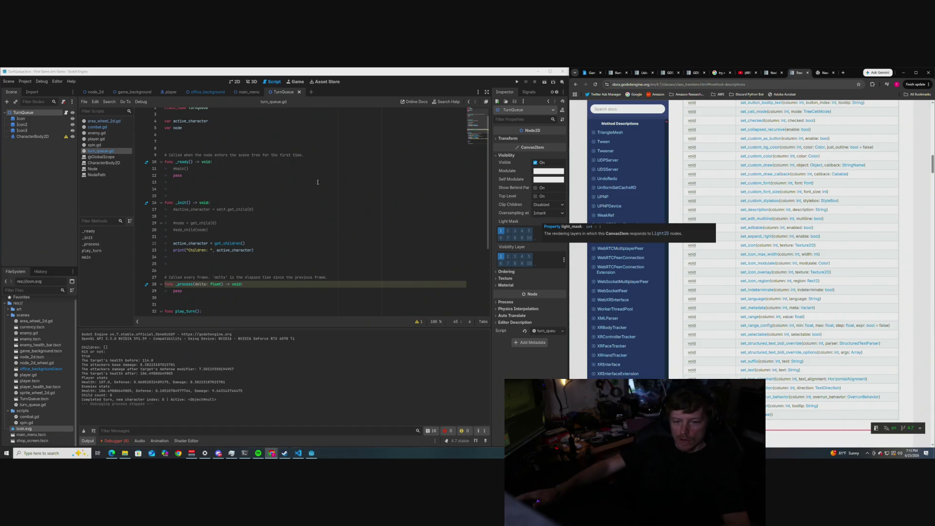
pyautogui.click(108, 440)
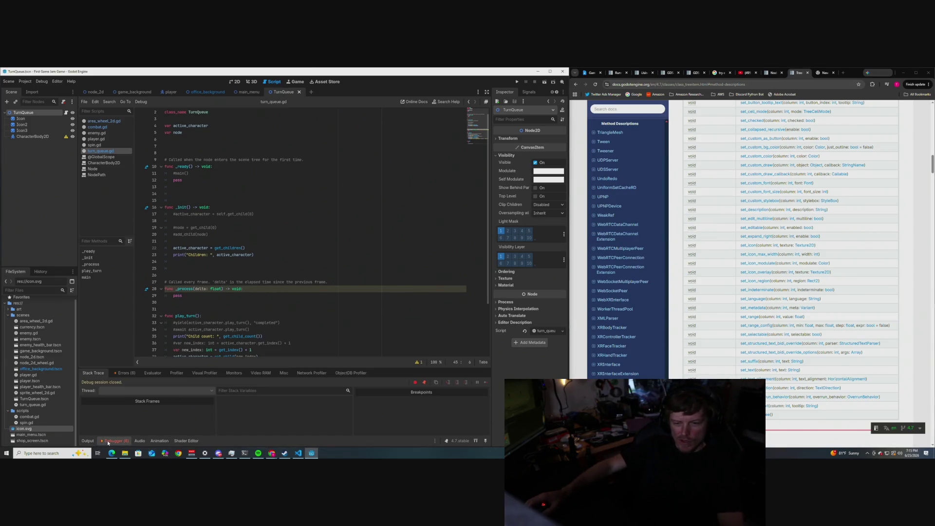
# Step: Review the Debugger's six errors against the turn_queue.gd code, then return to the YouTube turn-queue tutorial
pyautogui.click(125, 373)
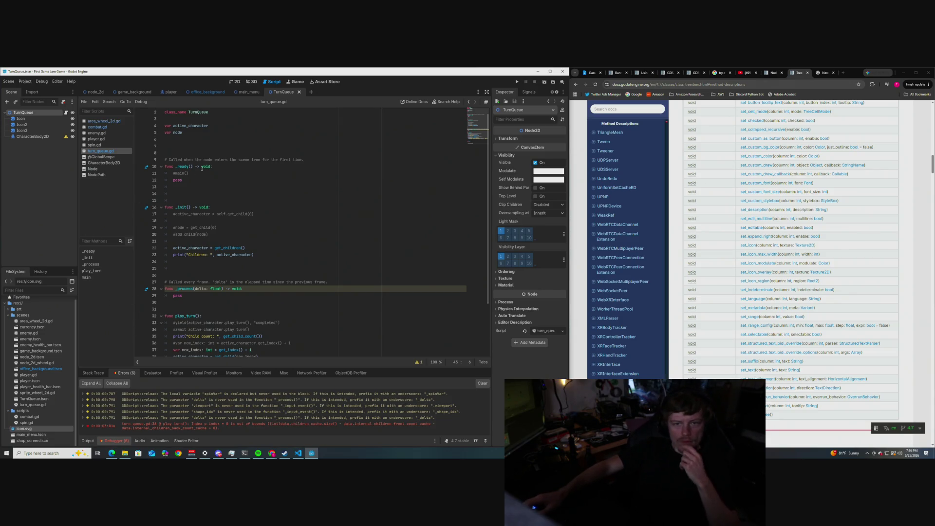
pyautogui.scroll(-2, 264, 217)
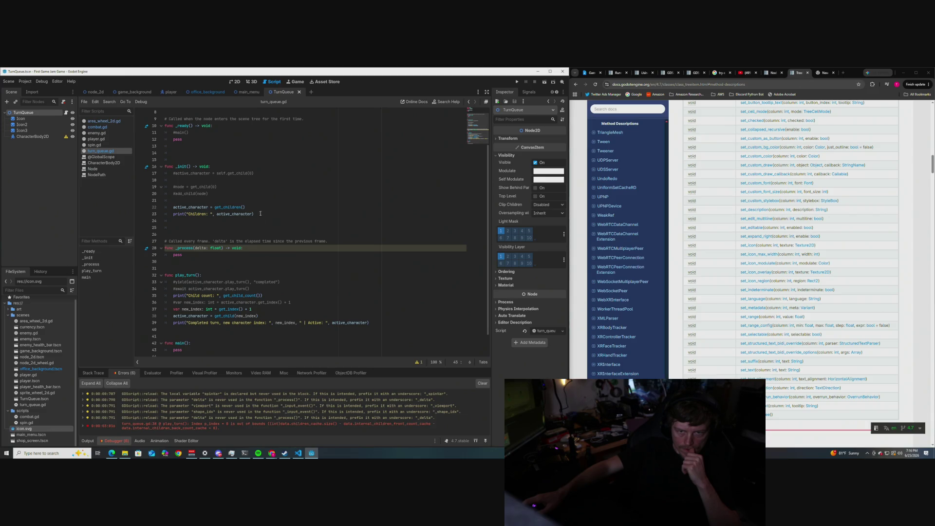
pyautogui.scroll(-2, 256, 227)
pyautogui.scroll(2, 256, 226)
pyautogui.scroll(-1, 703, 224)
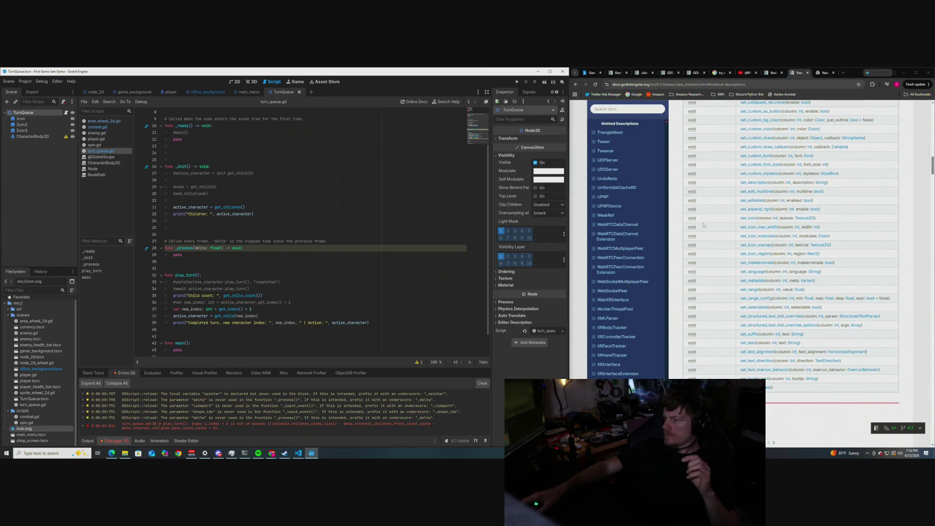
pyautogui.scroll(-1, 702, 224)
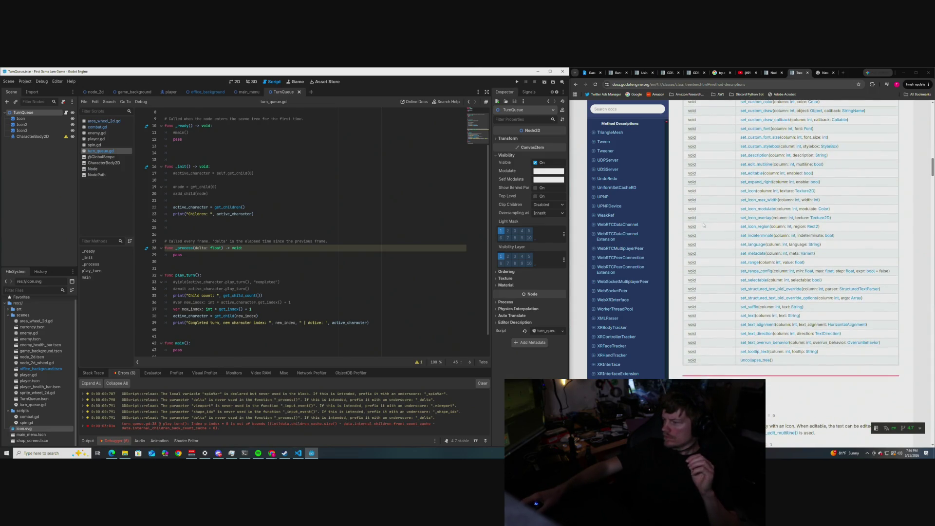
pyautogui.scroll(-3, 703, 224)
pyautogui.hotkey('ctrl', '7')
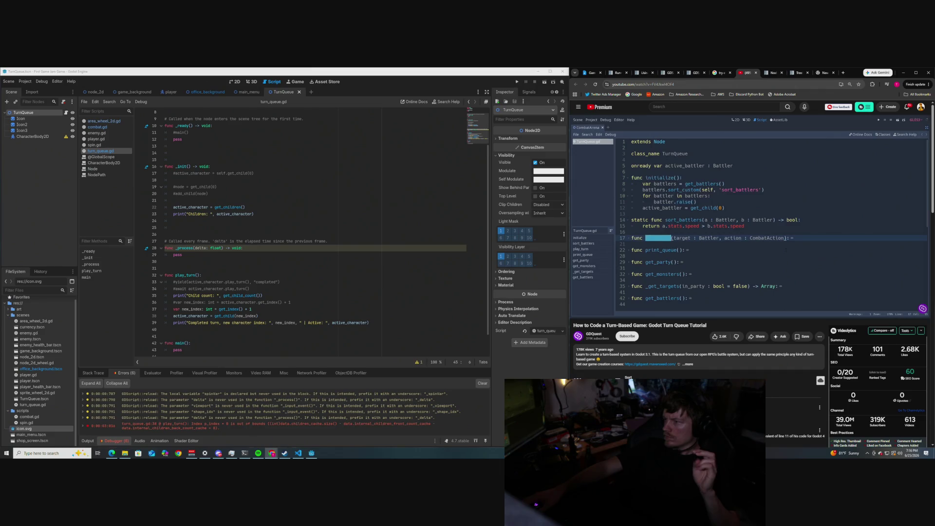
# Step: From the TreeItem docs page, search the docs for 'turn based', then clear and dismiss the search
pyautogui.click(797, 73)
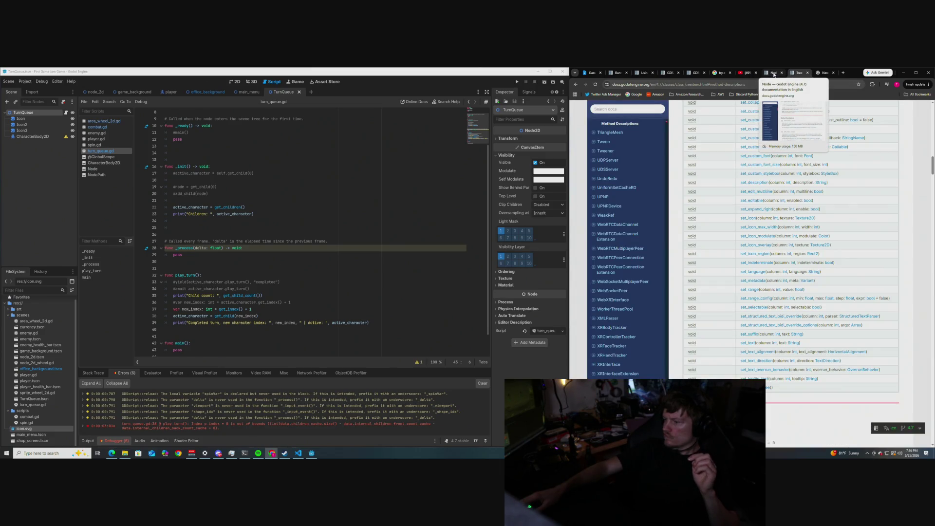
pyautogui.click(616, 108)
pyautogui.write('turn')
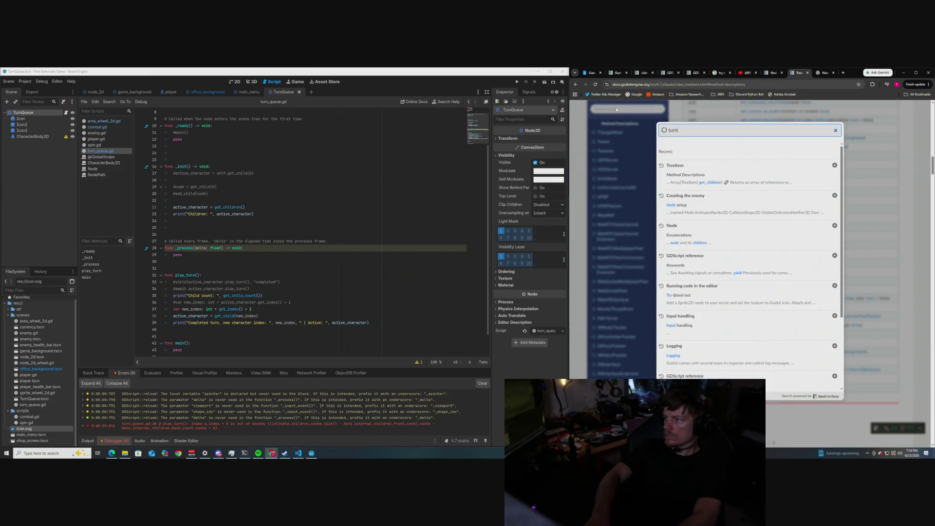
pyautogui.write(' based')
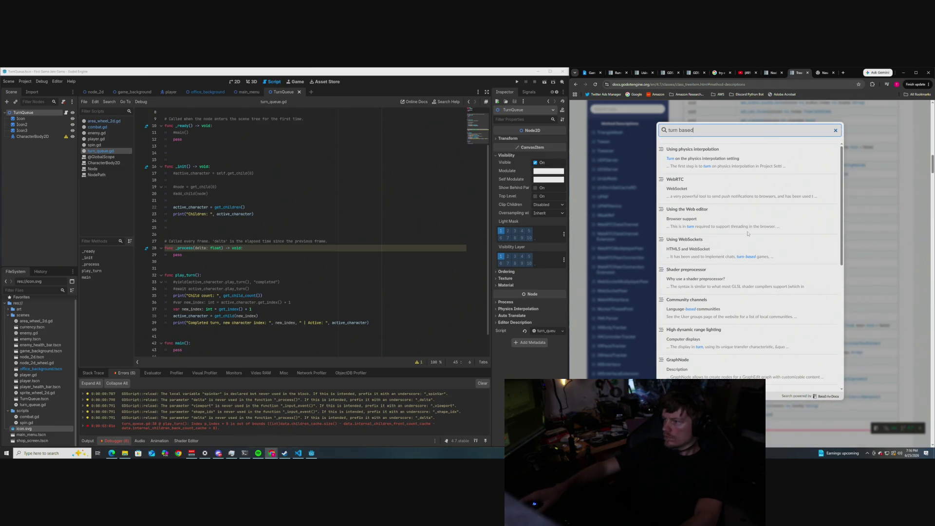
pyautogui.scroll(-2, 747, 234)
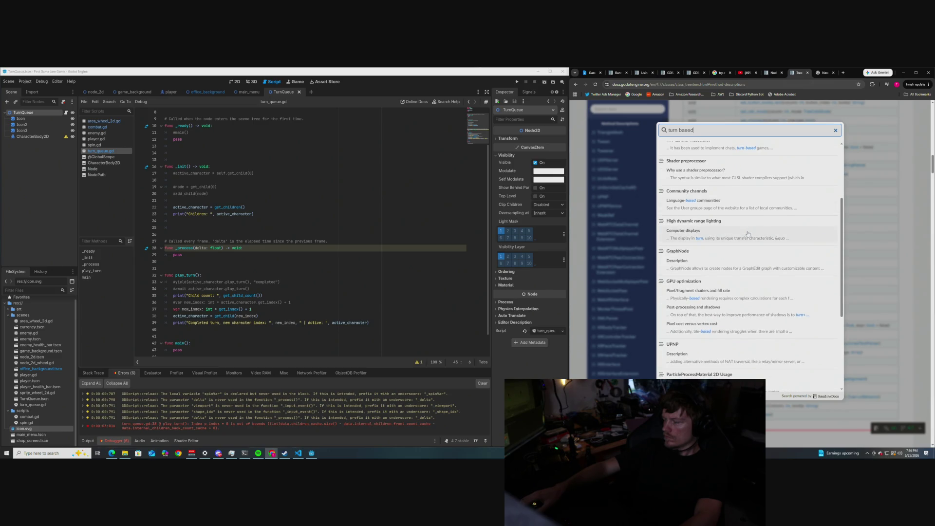
pyautogui.scroll(-3, 748, 233)
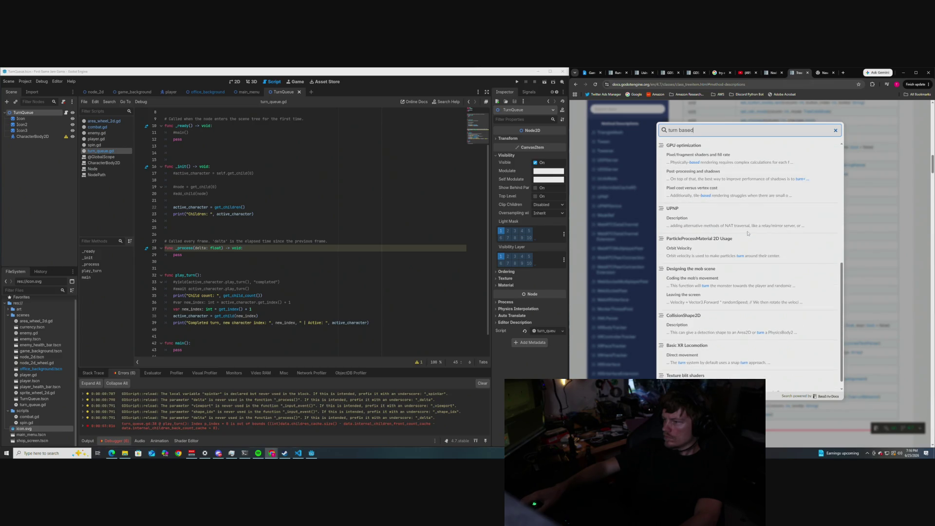
pyautogui.press('BackSpace')
pyautogui.press('BackSpace')
pyautogui.press('BackSpace')
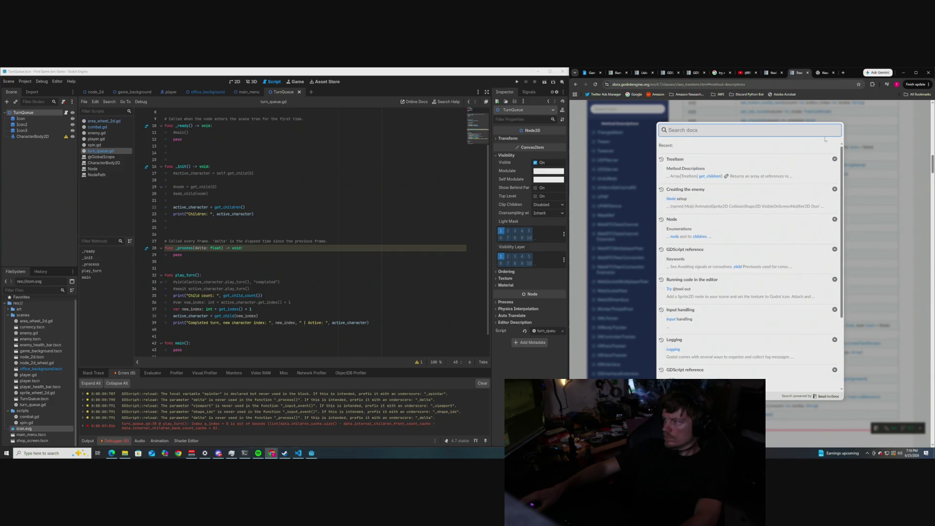
pyautogui.press('Escape')
# Step: In a new Google tab, begin the query 'godot turn based code exm'
pyautogui.click(825, 74)
pyautogui.click(704, 184)
pyautogui.write('godot t')
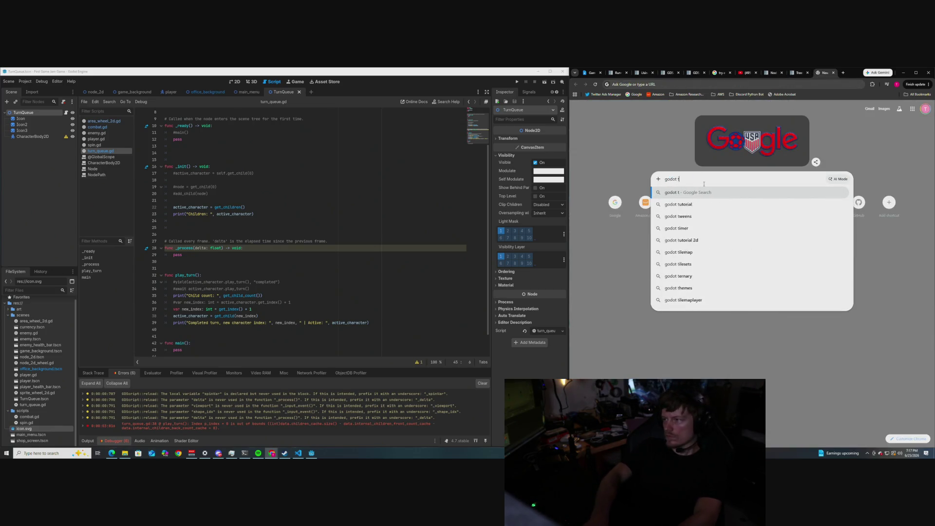
pyautogui.write('urn based code exm')
# Step: Fix the query to 'godot turn based code example', search, and expand the full AI Overview
pyautogui.press('BackSpace')
pyautogui.write('ample')
pyautogui.press('Return')
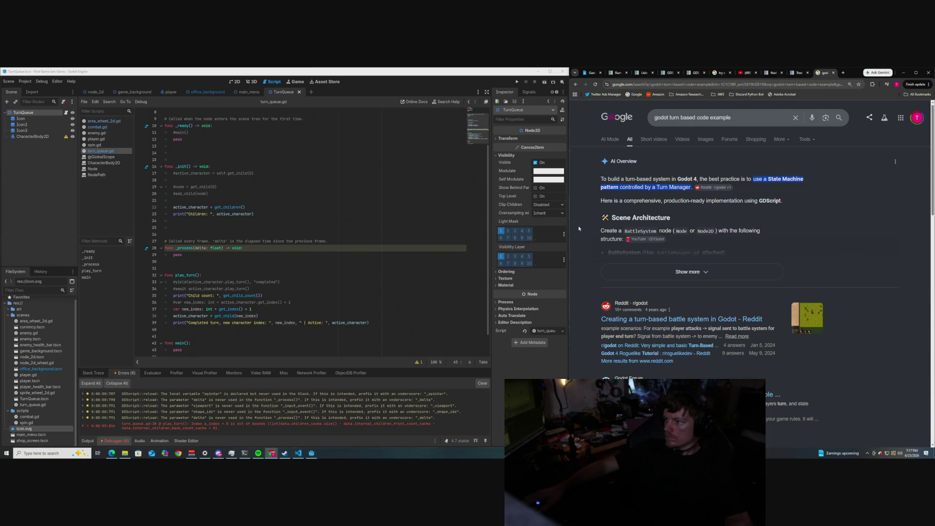
pyautogui.click(621, 269)
# Step: Read through the AI Overview's Battle Controller GDScript with its BattleState enum state machine
pyautogui.scroll(-1, 585, 238)
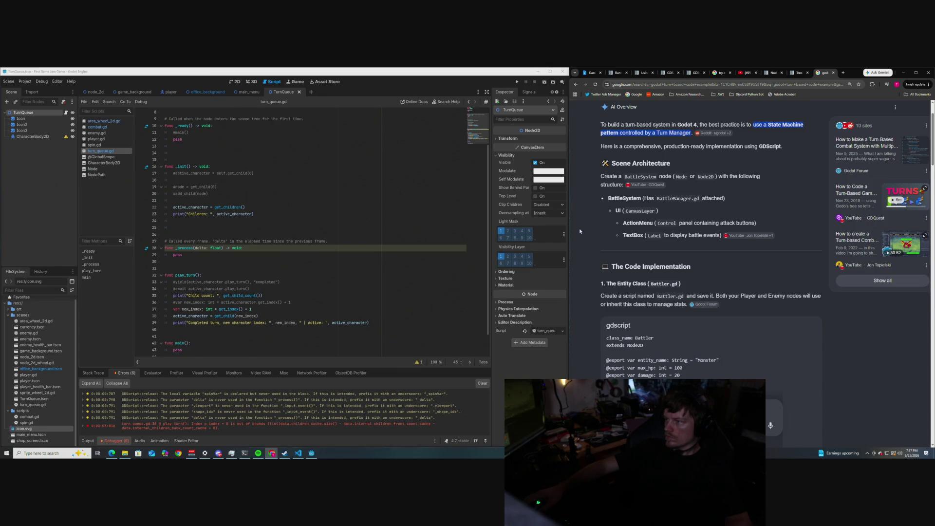
pyautogui.scroll(3, 269, 230)
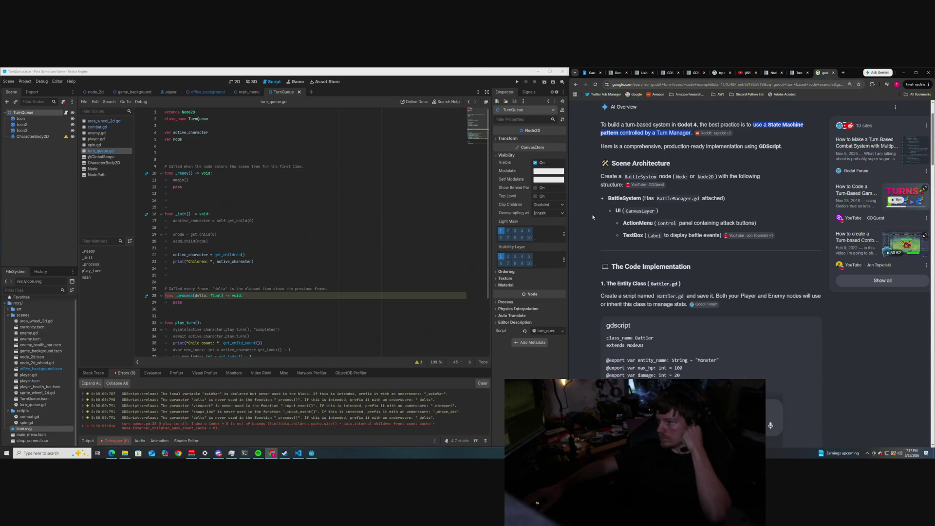
pyautogui.scroll(-1, 592, 217)
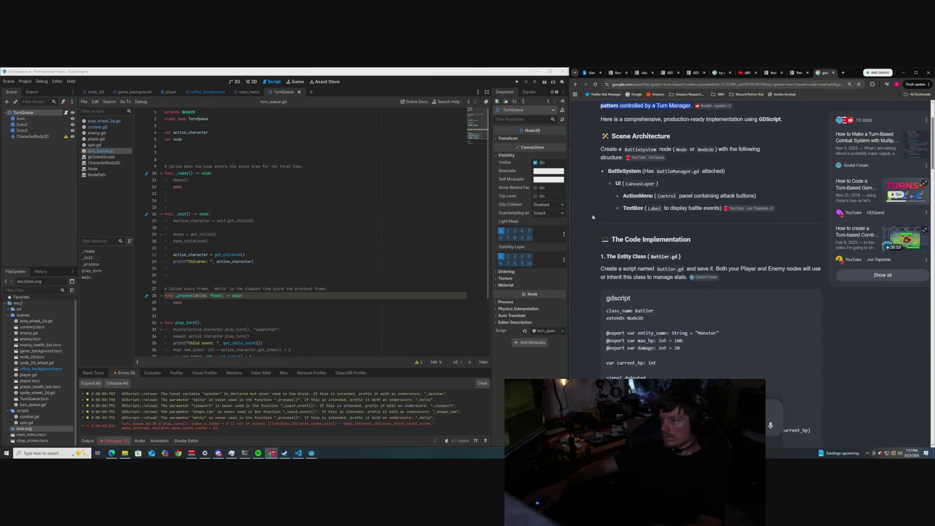
pyautogui.scroll(-3, 591, 216)
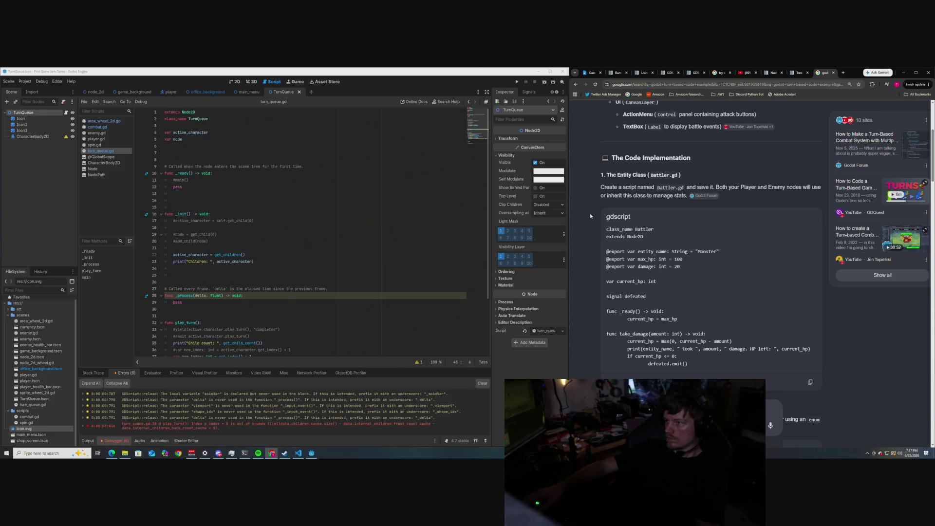
pyautogui.scroll(4, 591, 217)
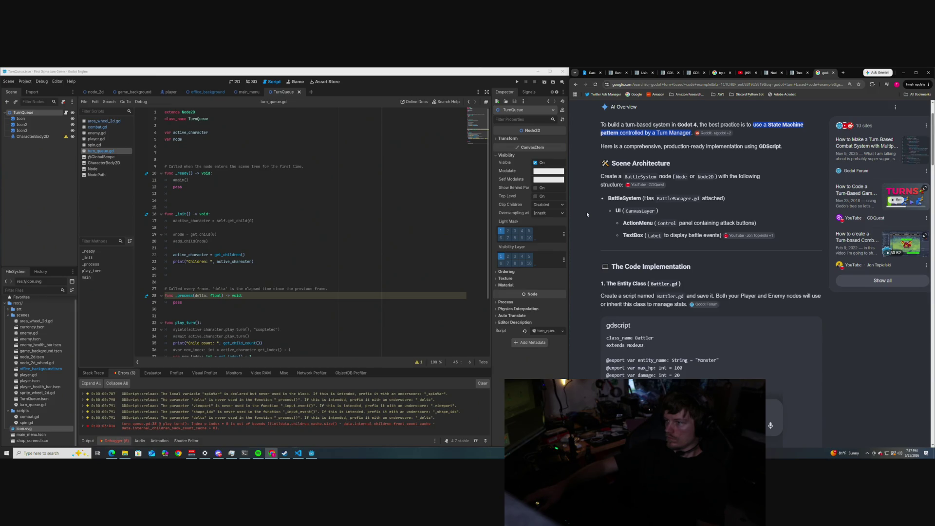
pyautogui.scroll(-4, 586, 213)
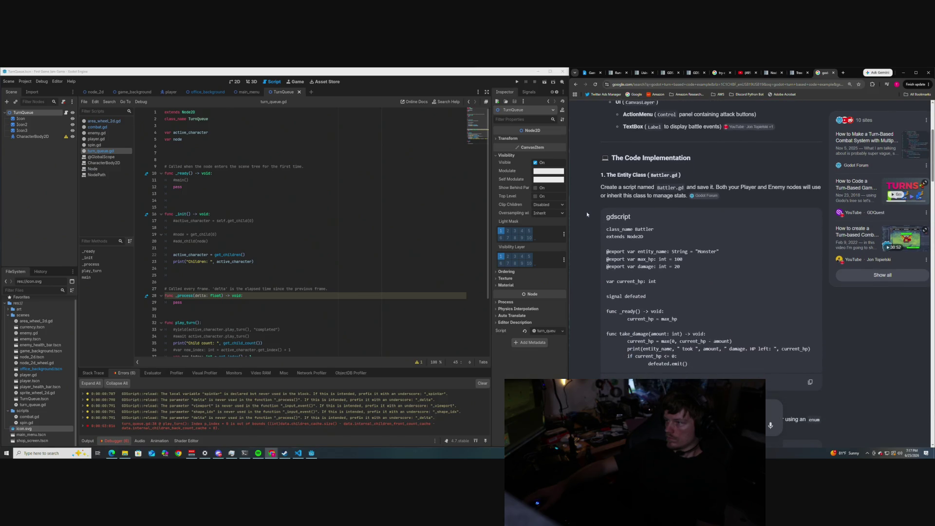
pyautogui.scroll(-1, 587, 213)
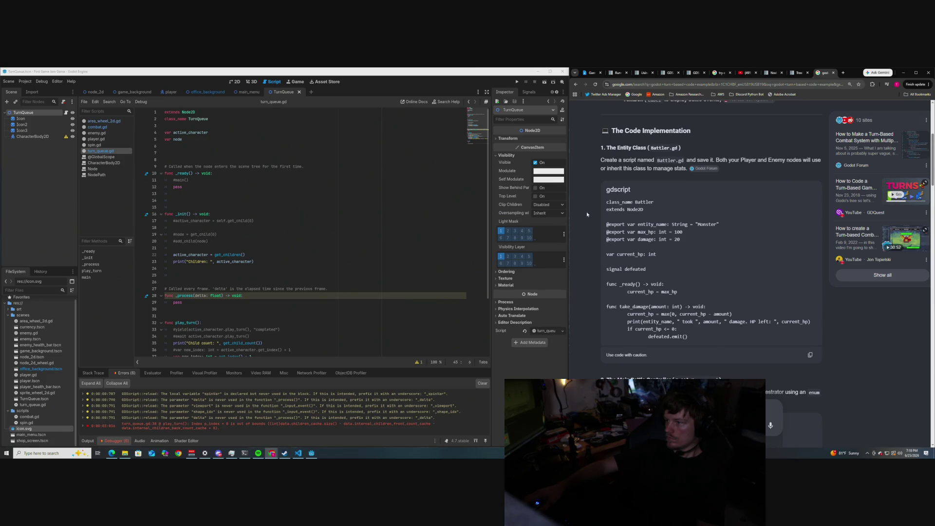
pyautogui.scroll(-5, 587, 214)
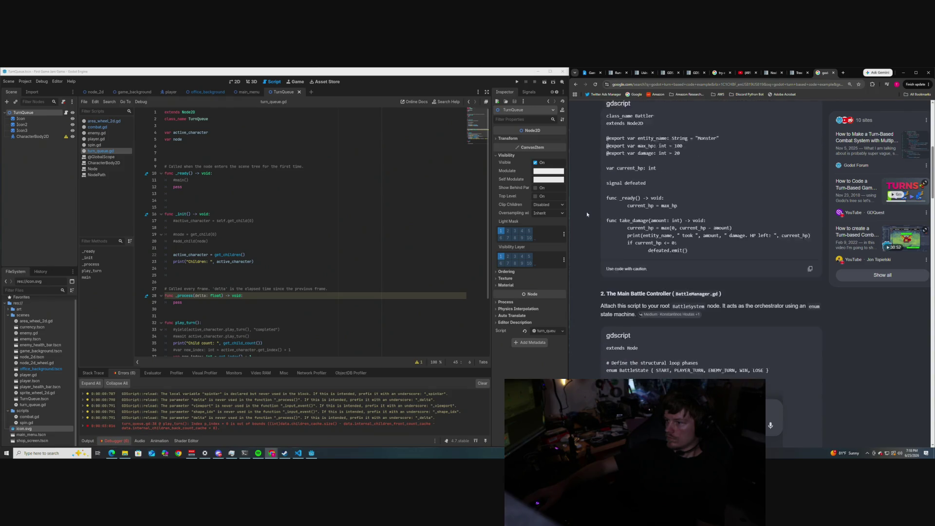
pyautogui.scroll(-2, 586, 213)
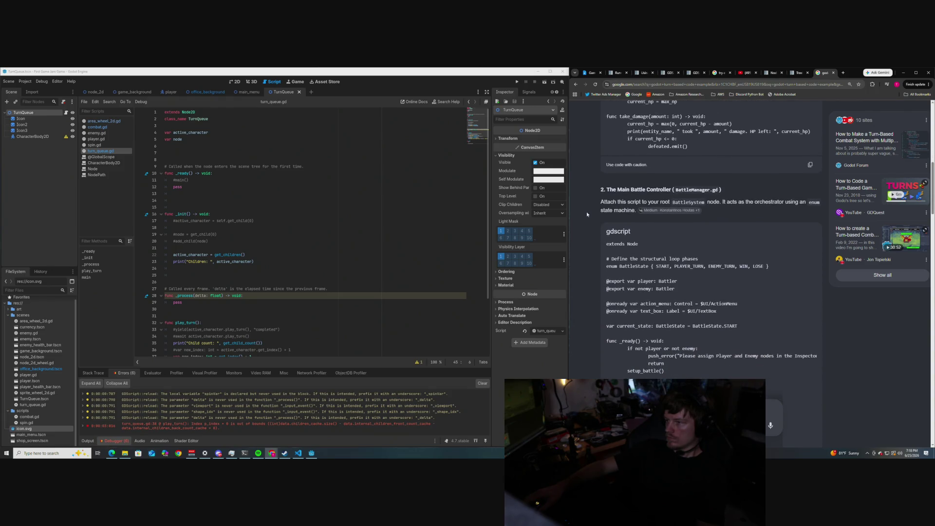
pyautogui.scroll(-1, 586, 211)
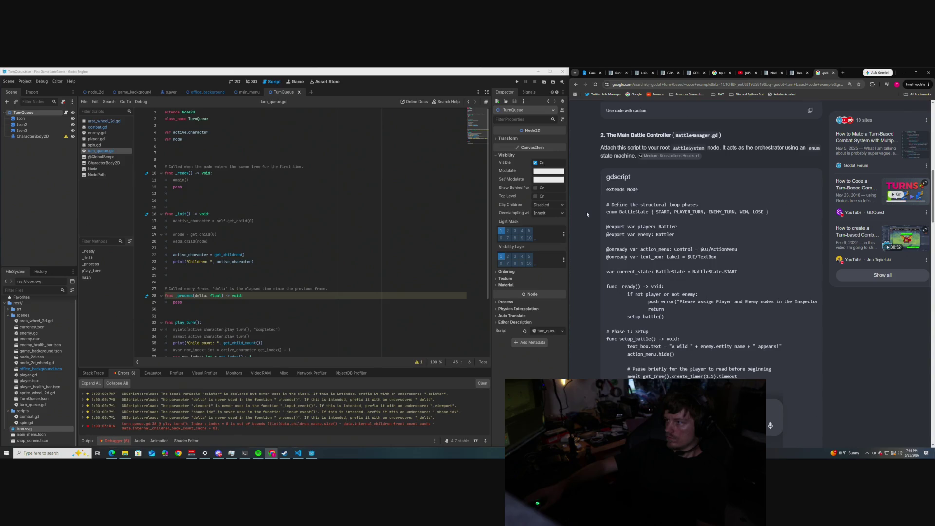
pyautogui.scroll(-1, 587, 212)
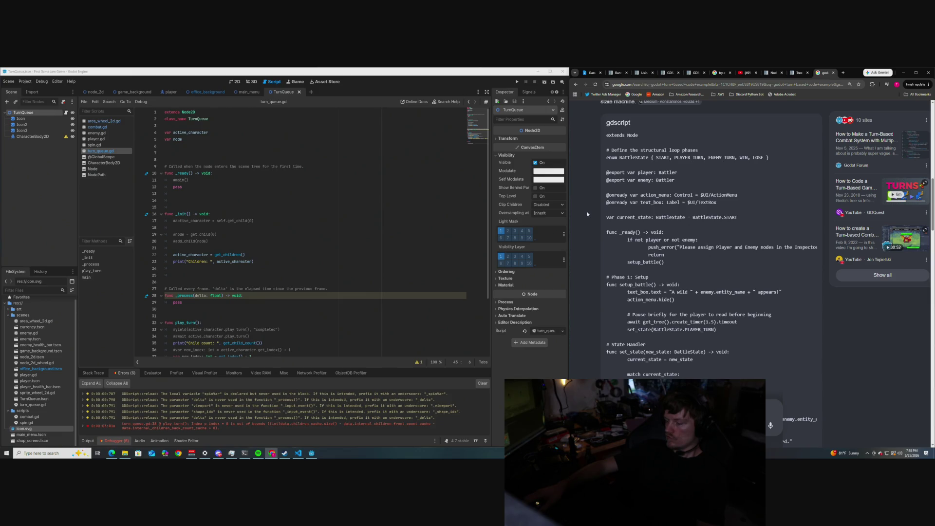
pyautogui.press('XF86AudioRaiseVolume')
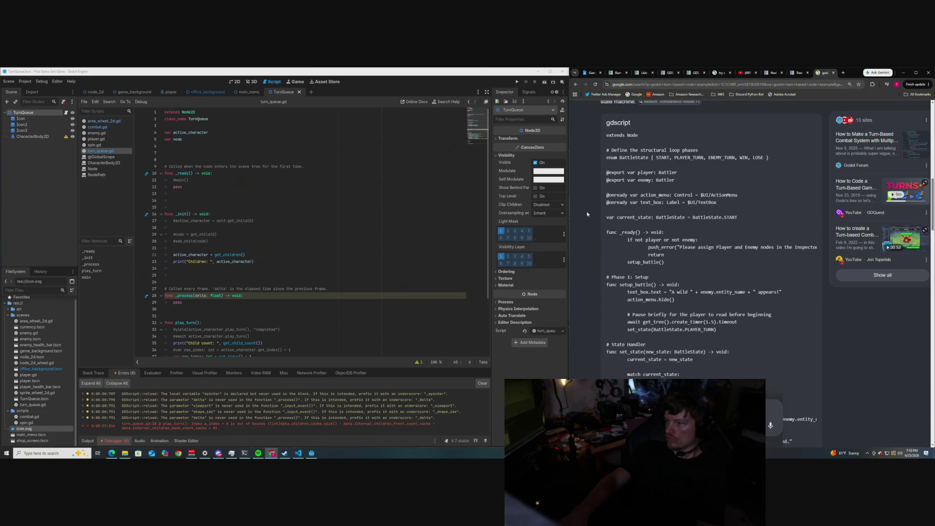
pyautogui.scroll(-2, 589, 216)
pyautogui.scroll(-1, 591, 218)
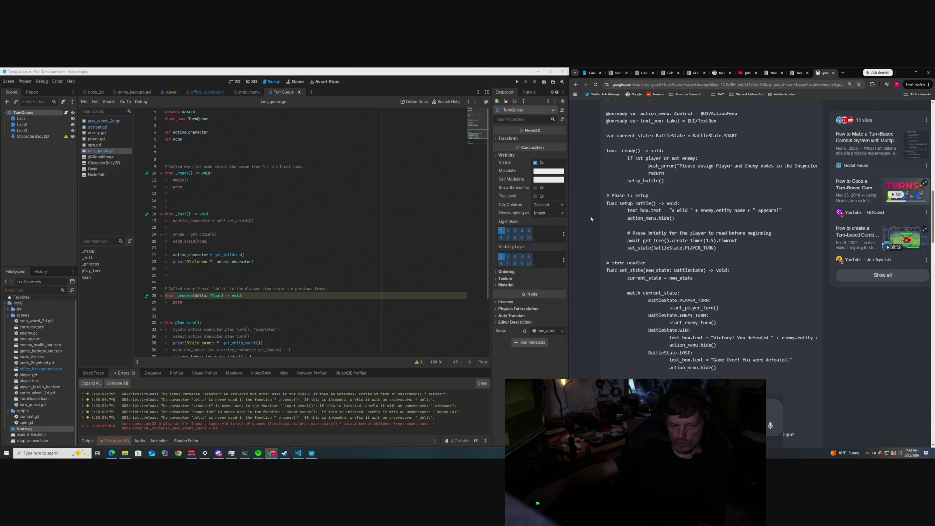
pyautogui.scroll(-1, 590, 218)
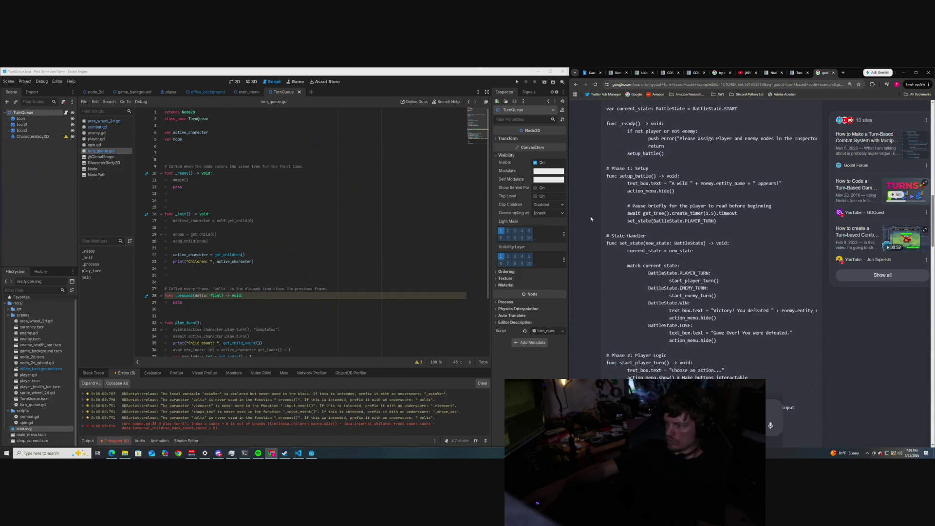
pyautogui.scroll(-3, 590, 219)
pyautogui.scroll(-5, 590, 218)
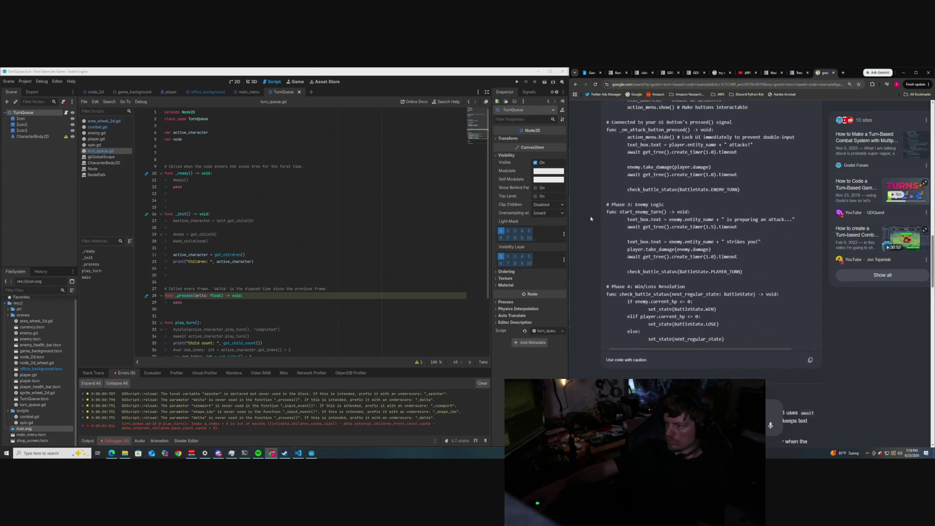
pyautogui.scroll(-1, 590, 218)
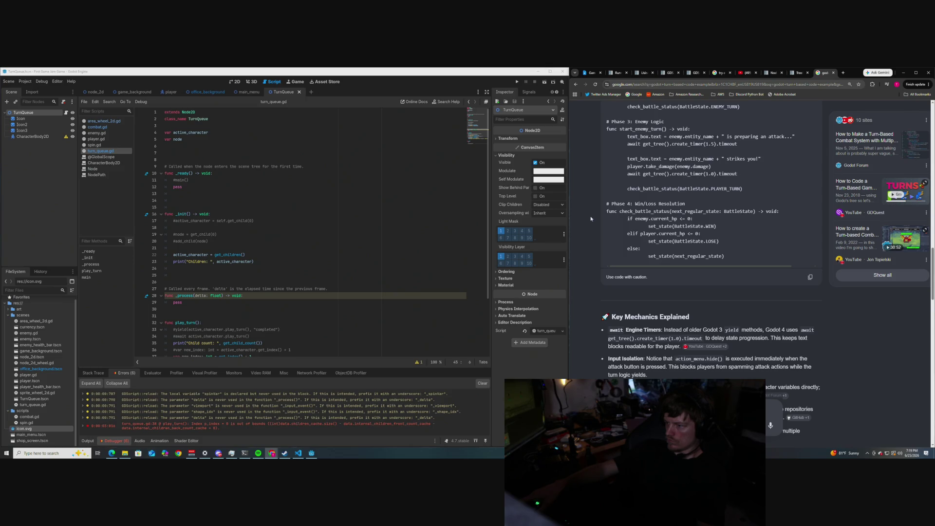
pyautogui.scroll(3, 590, 219)
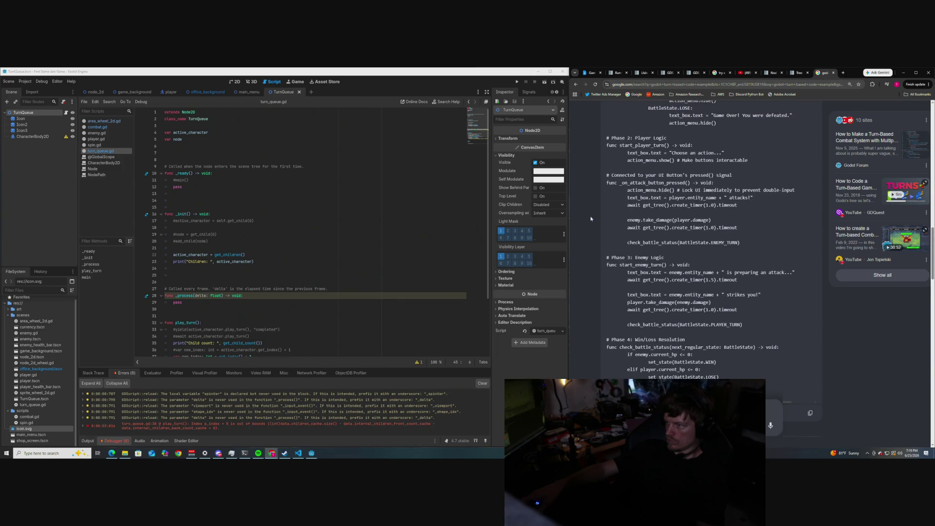
pyautogui.scroll(10, 591, 218)
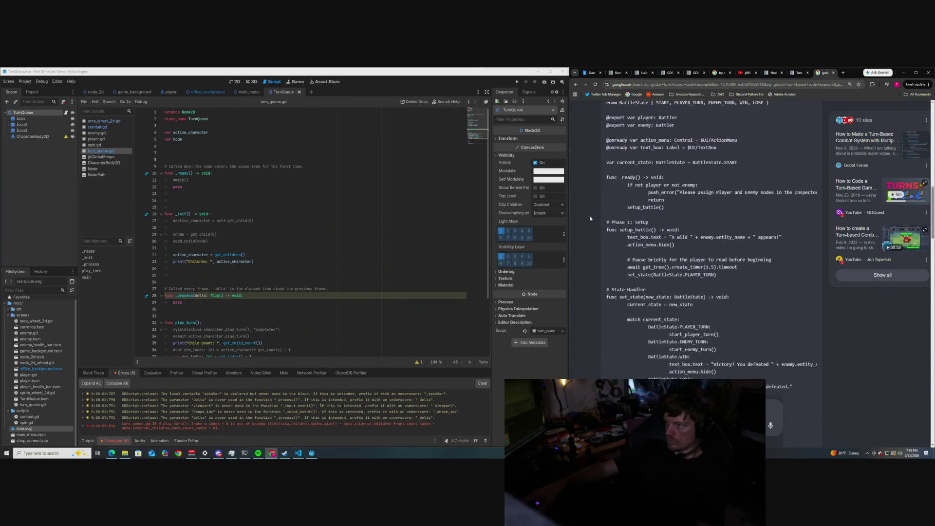
pyautogui.scroll(-1, 591, 218)
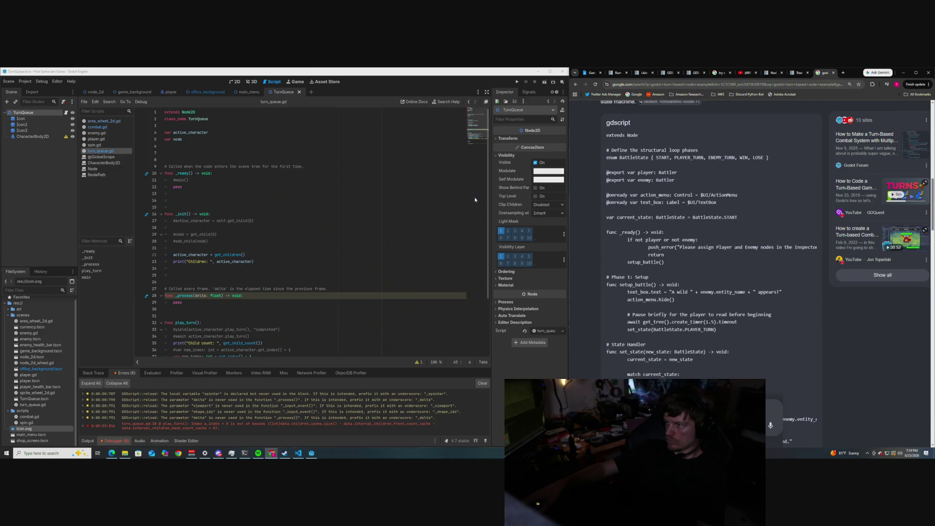
pyautogui.scroll(-2, 225, 213)
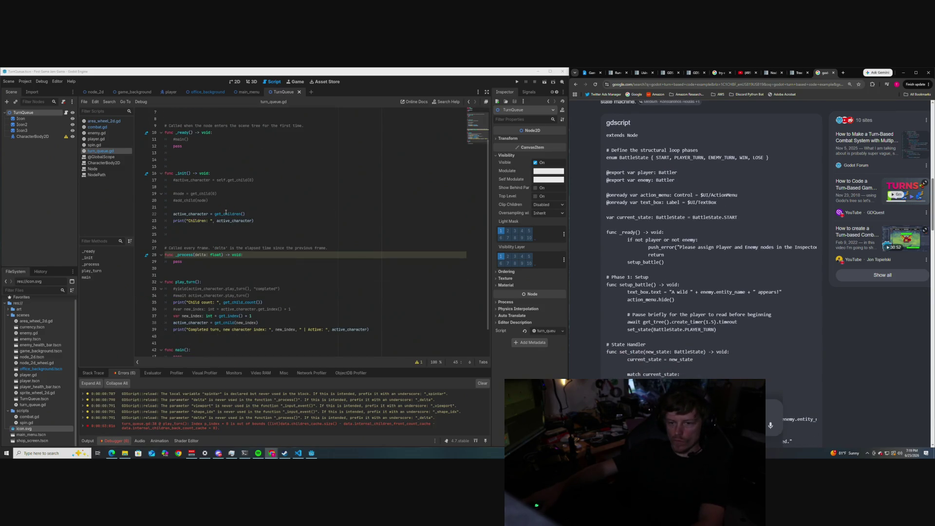
# Step: Delete the unused var node declaration line near the top of turn_queue.gd
pyautogui.scroll(-1, 226, 213)
pyautogui.scroll(3, 225, 212)
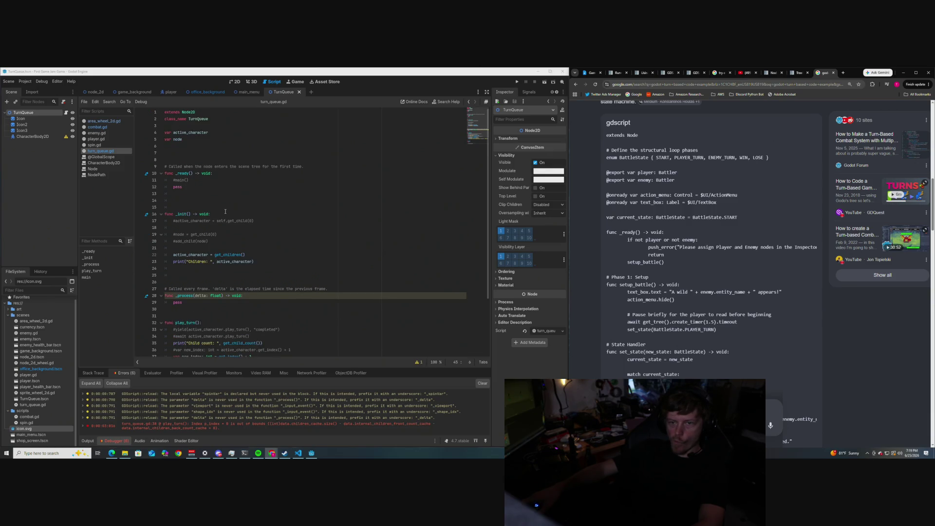
pyautogui.click(196, 156)
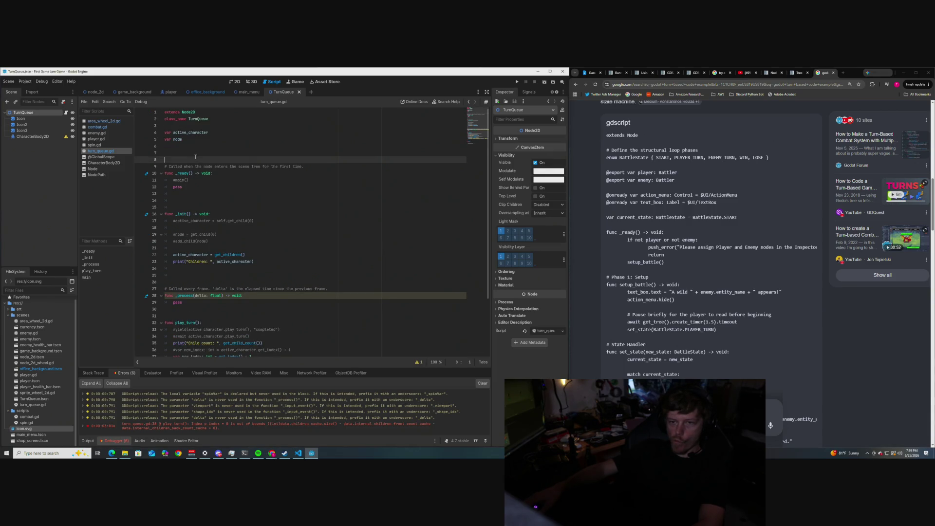
pyautogui.moveTo(195, 140); pyautogui.dragTo(164, 141)
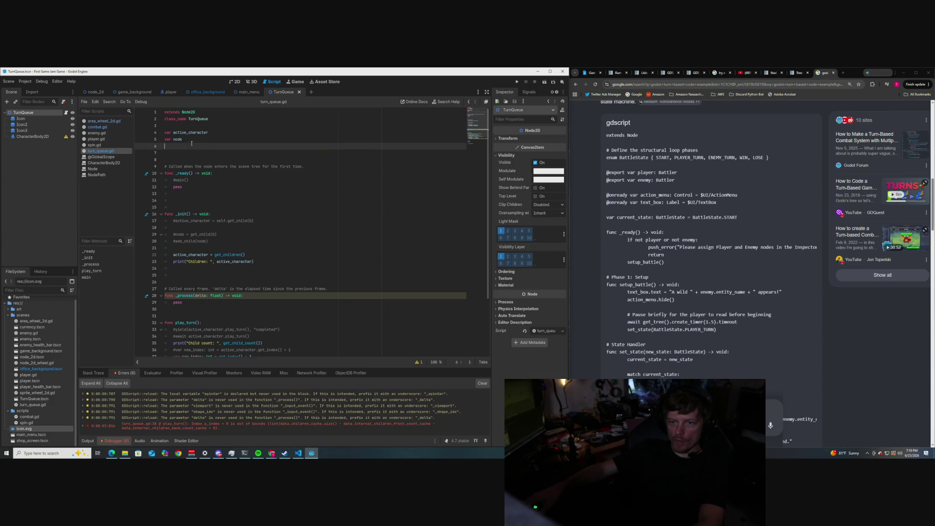
pyautogui.press('BackSpace')
pyautogui.press('BackSpace')
# Step: Write 'enum = {START, PLAYER_TURN, ENEMY_TURN, WIN, LOSE}' on the empty line and check the stack trace
pyautogui.click(164, 144)
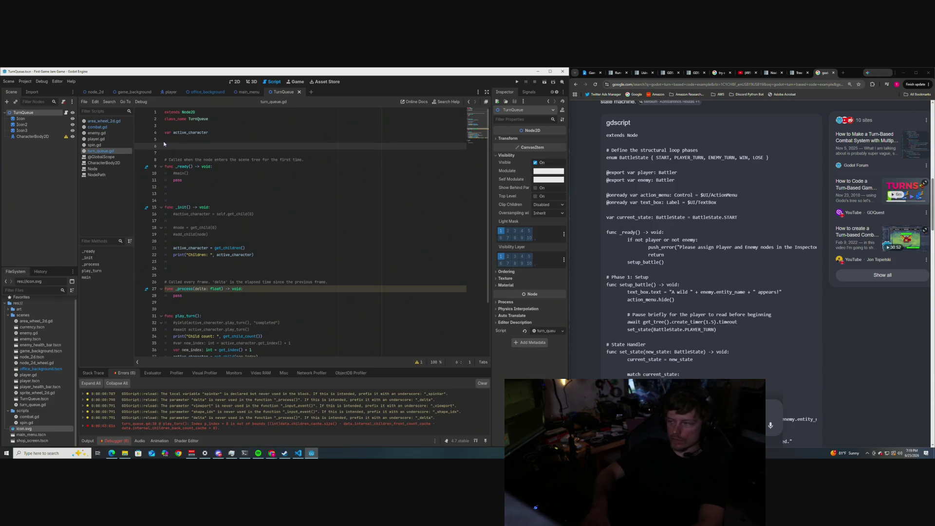
pyautogui.write('enum ')
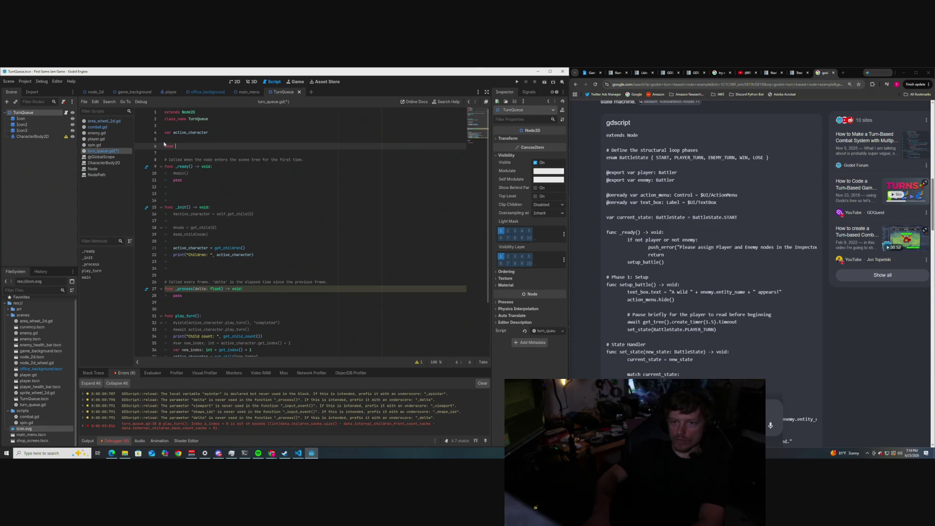
pyautogui.write('= {')
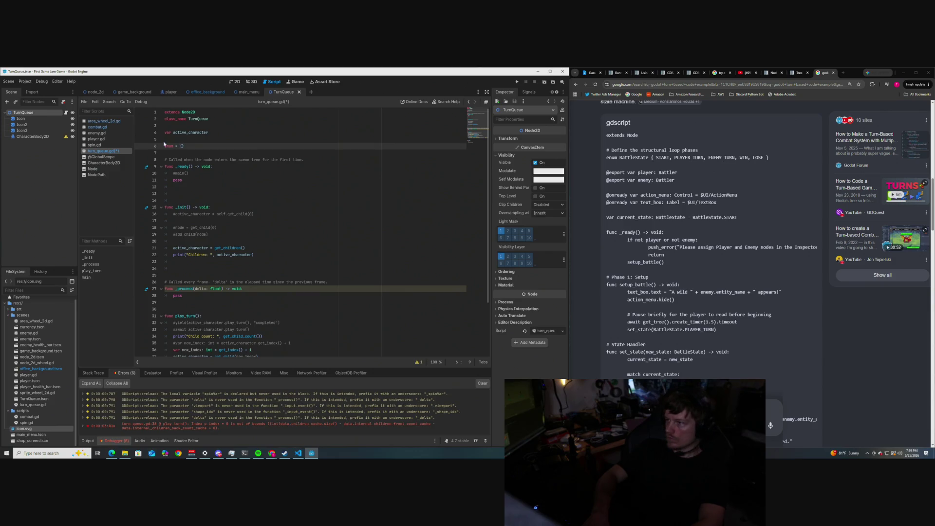
pyautogui.write('START,')
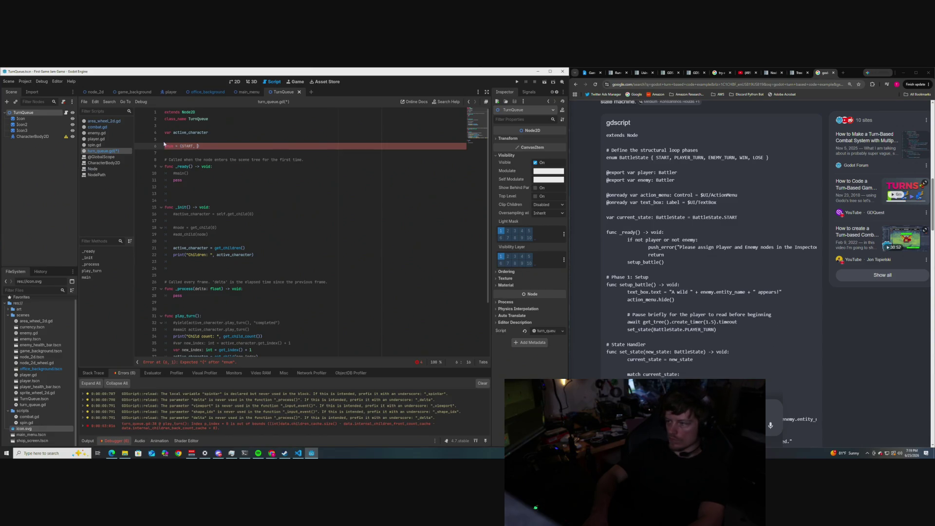
pyautogui.write('PLAYER_TURN, ')
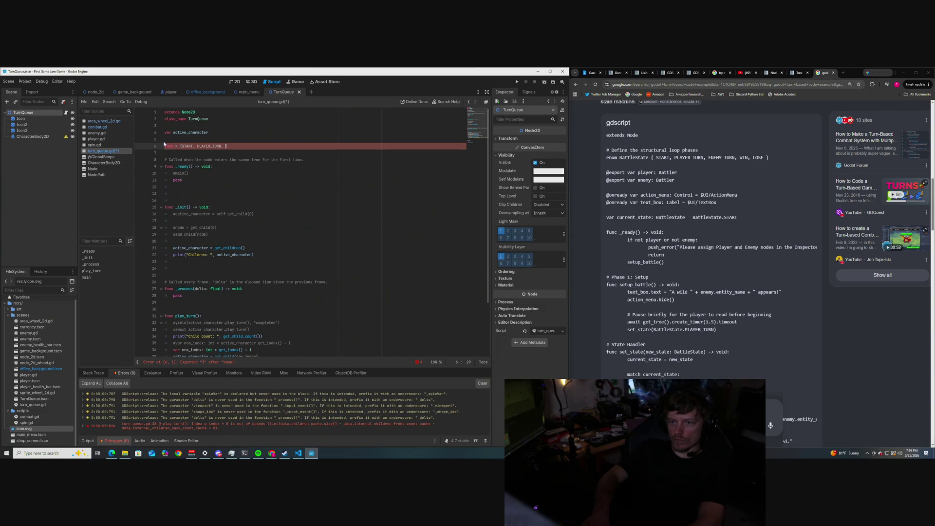
pyautogui.write('ENEMY_TURN')
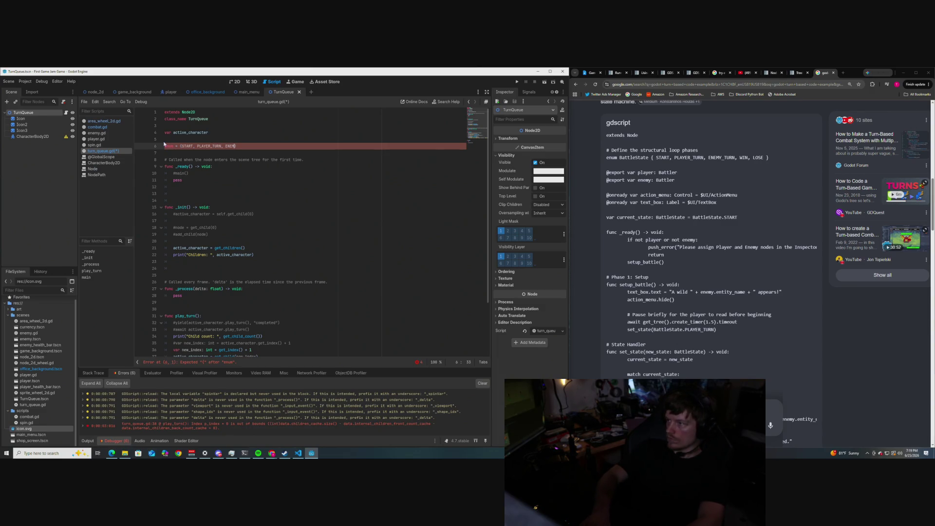
pyautogui.write(', WIN, ')
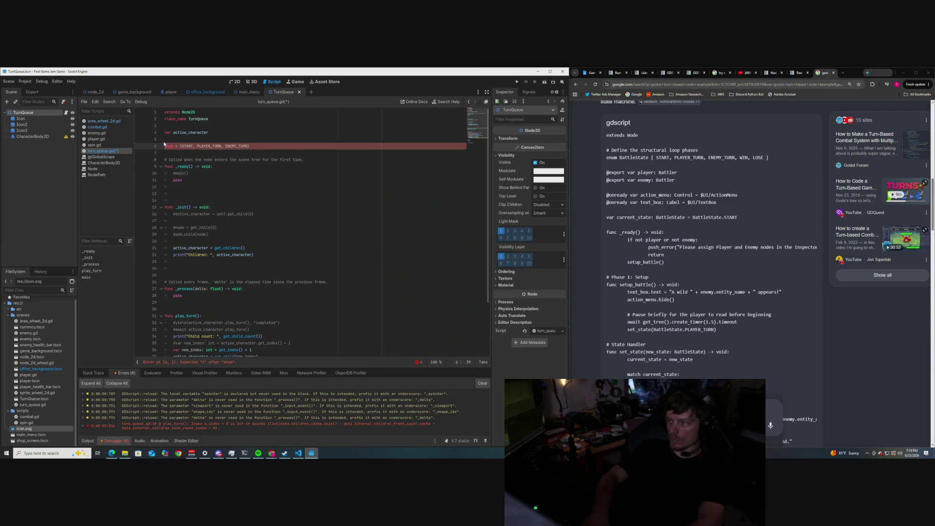
pyautogui.write('LOSE')
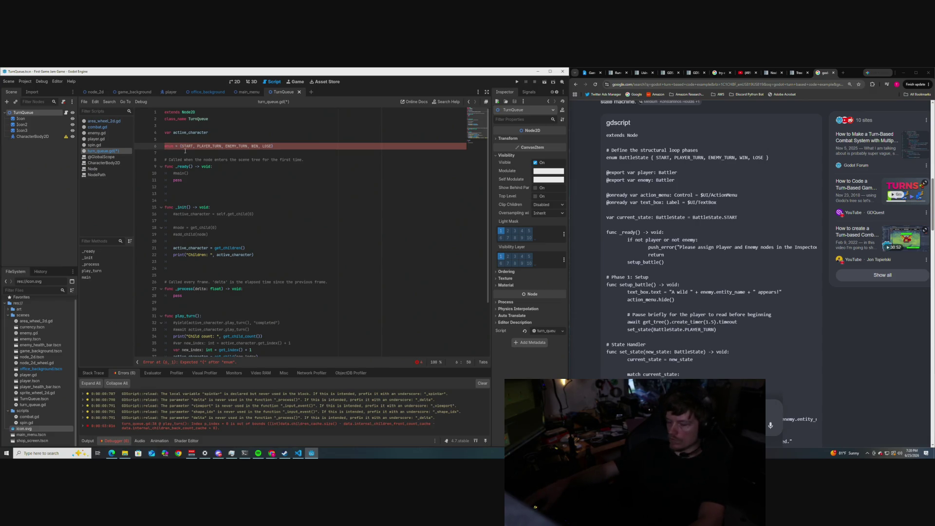
pyautogui.click(93, 372)
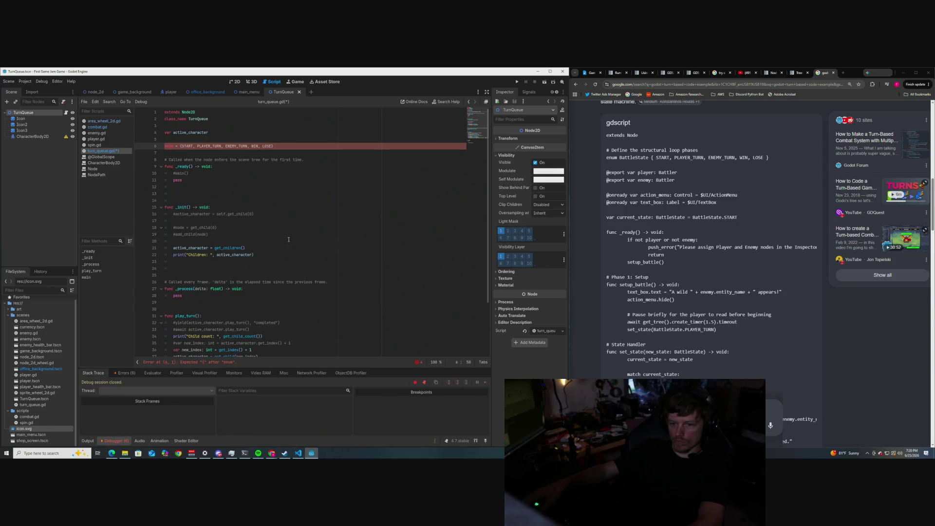
# Step: Check the line 6 errors and name the enum State, replacing a trial BattleState name
pyautogui.click(265, 159)
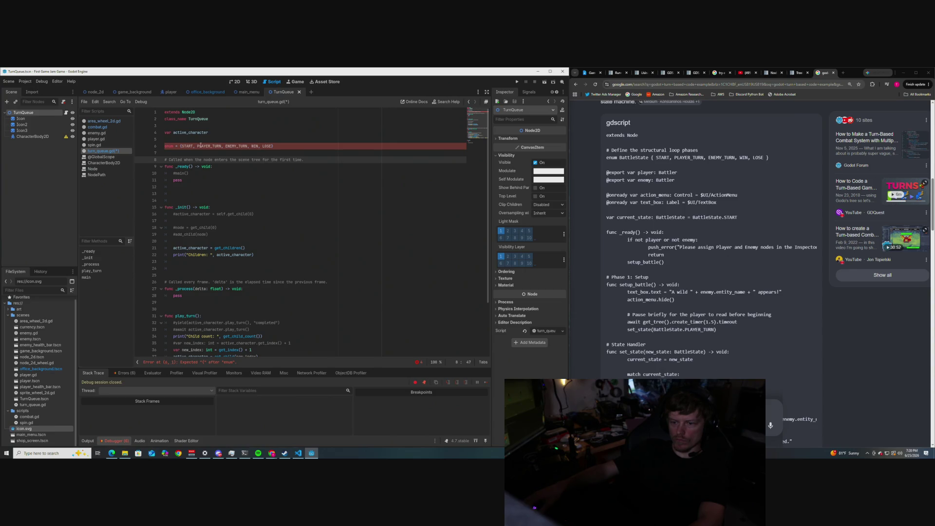
pyautogui.click(417, 362)
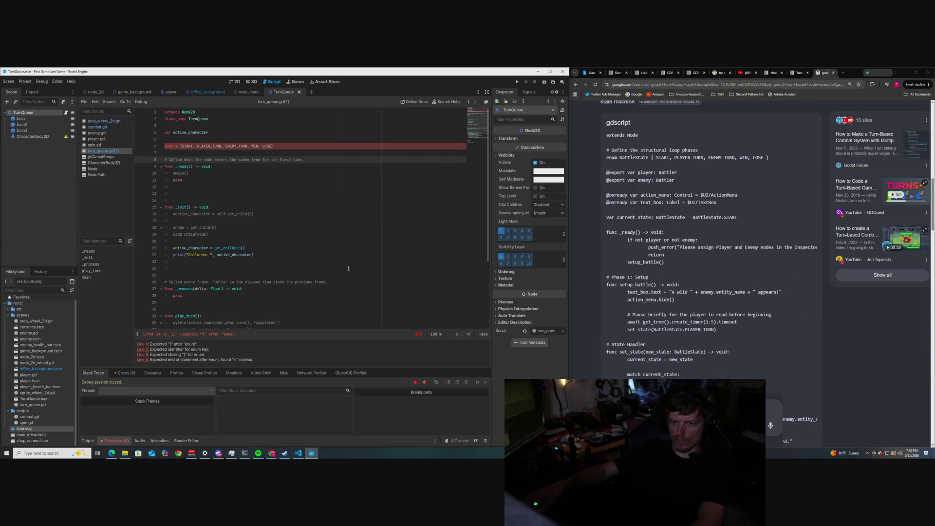
pyautogui.click(180, 146)
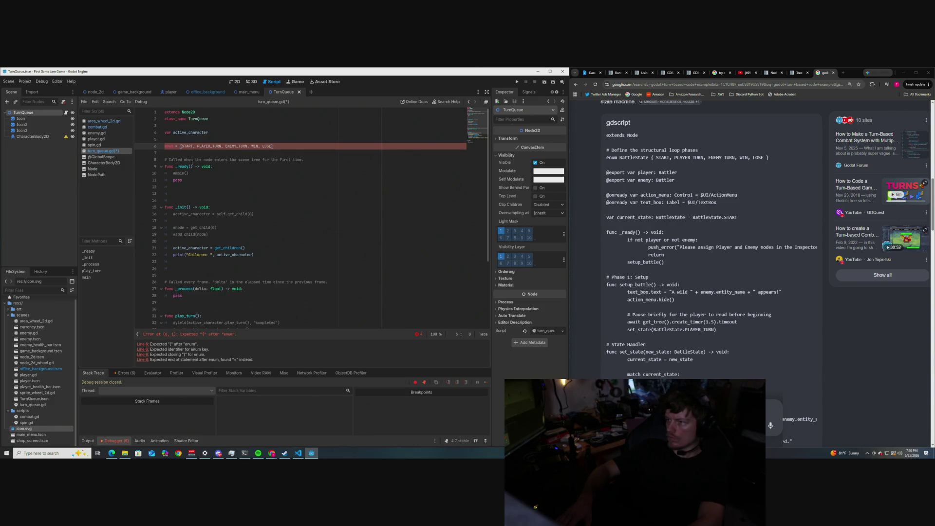
pyautogui.press('BackSpace')
pyautogui.press('BackSpace')
pyautogui.write('b')
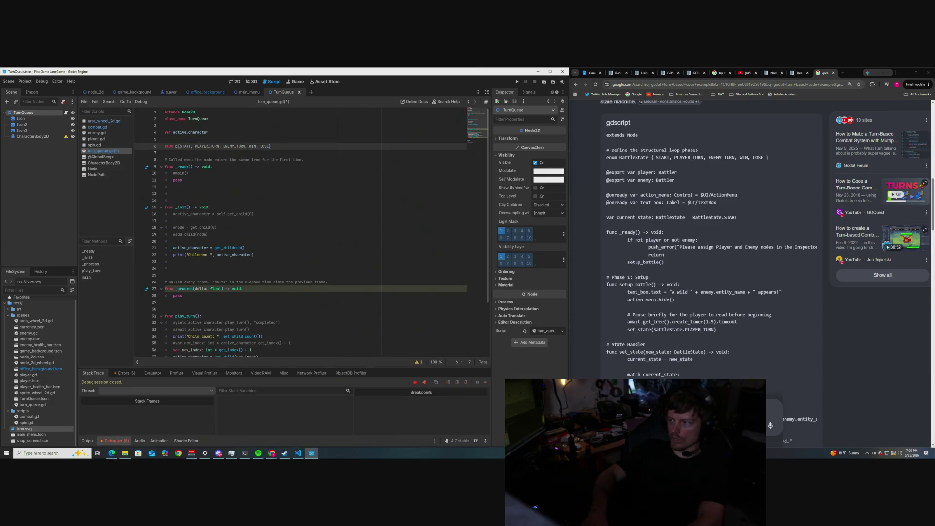
pyautogui.press('BackSpace')
pyautogui.write('BattleState')
pyautogui.press('BackSpace')
pyautogui.press('BackSpace')
pyautogui.press('BackSpace')
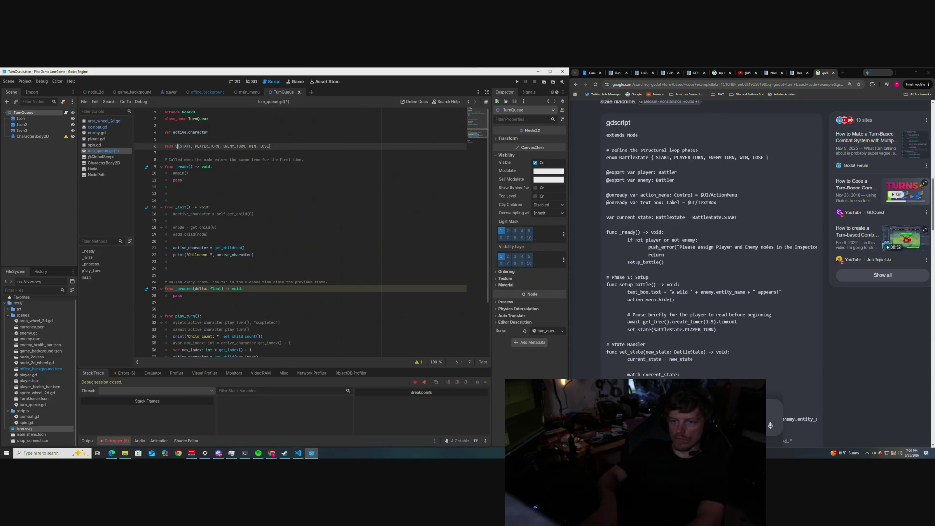
pyautogui.write('State = {START,')
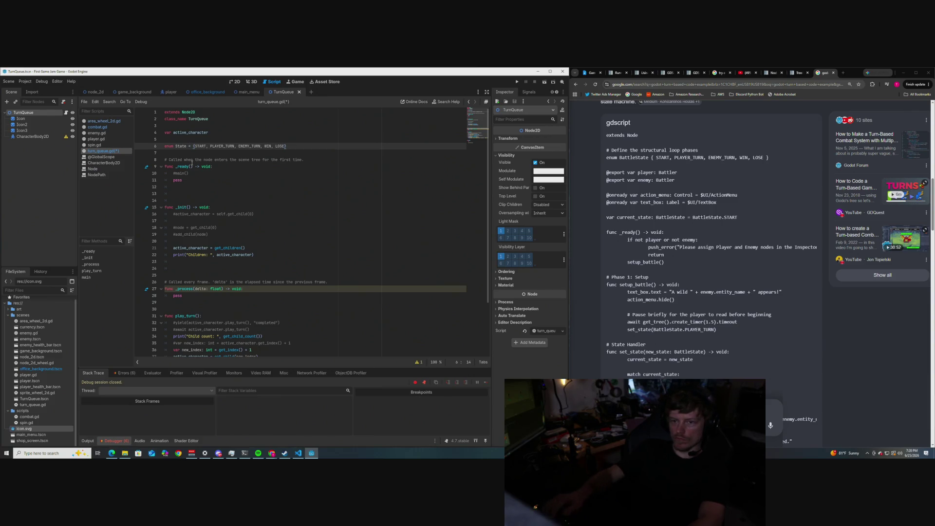
# Step: Remove the '=' so the line reads enum State {START, PLAYER_TURN, ENEMY_TURN, WIN, LOSE}, then save
pyautogui.click(230, 160)
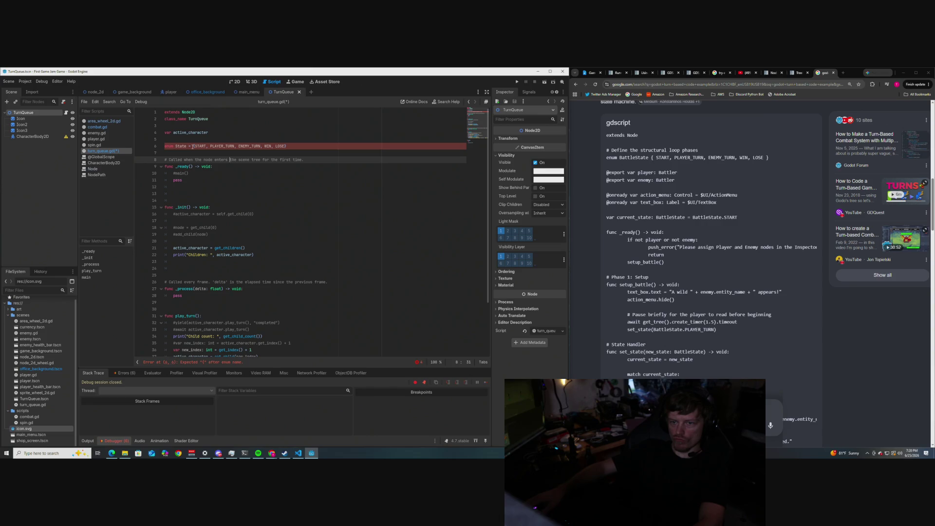
pyautogui.click(295, 145)
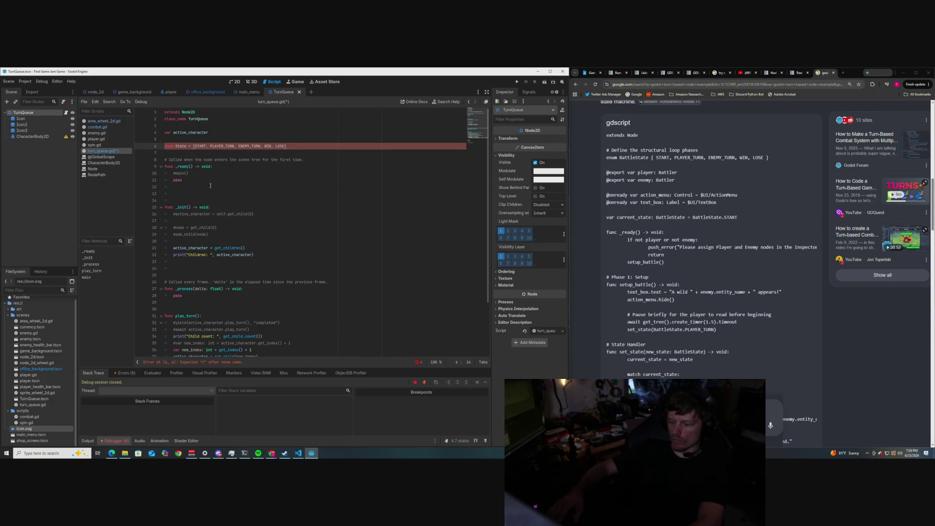
pyautogui.press('BackSpace')
pyautogui.press('BackSpace')
pyautogui.click(241, 159)
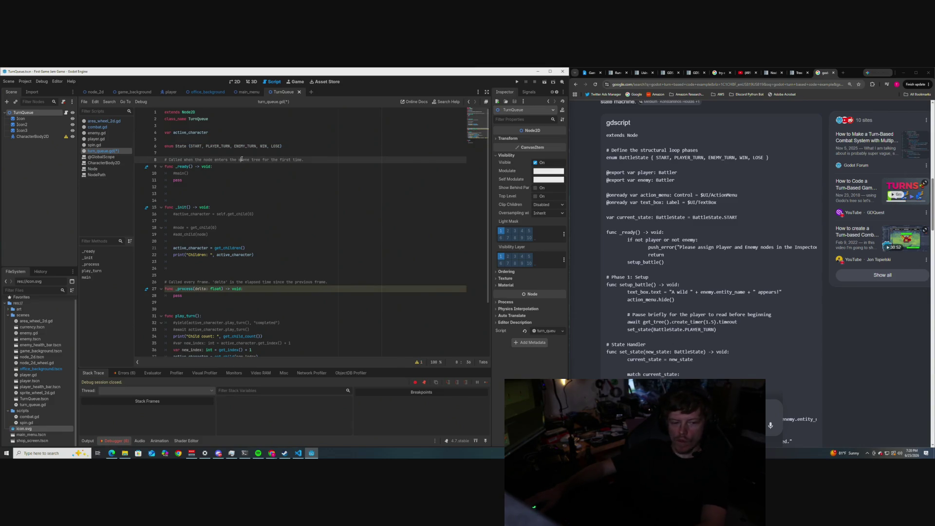
pyautogui.hotkey('ctrl', 's')
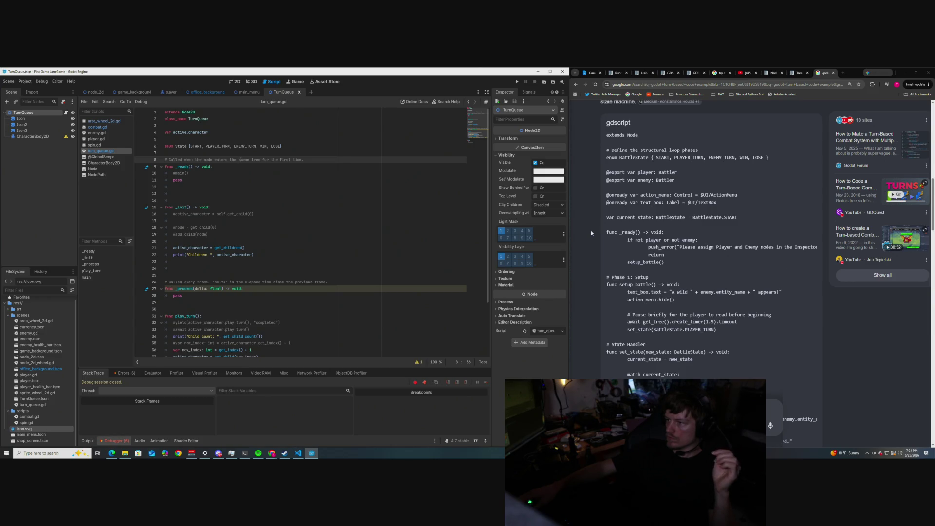
# Step: Place the cursor on empty line 12 of turn_queue.gd and delete the stray 'l' typed there
pyautogui.scroll(-2, 591, 230)
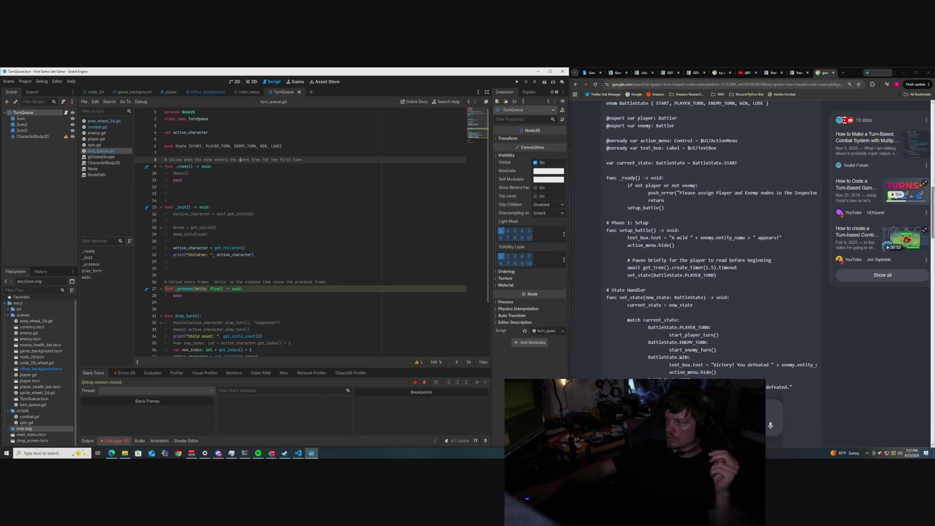
pyautogui.click(258, 187)
pyautogui.write('l')
pyautogui.press('BackSpace')
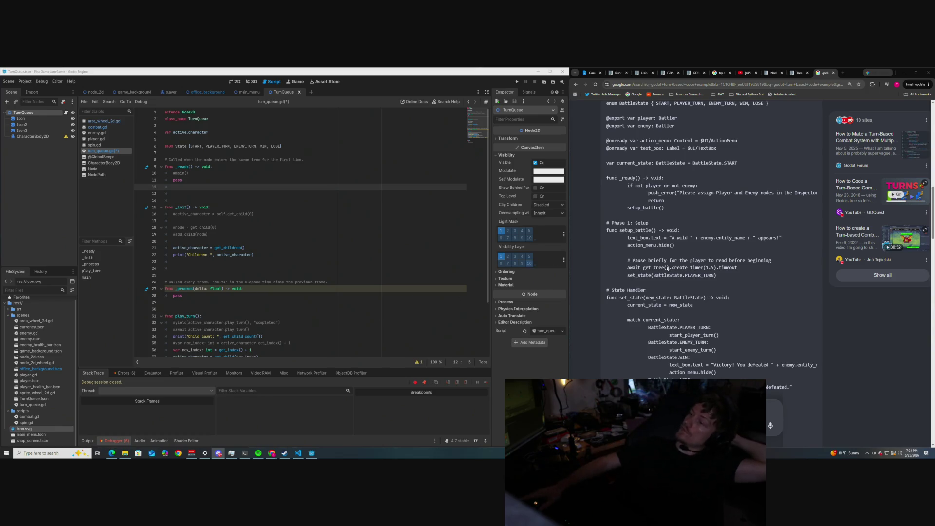
# Step: Scroll the AI Overview example to the setup_battle, set_state and start_player_turn code
pyautogui.scroll(3, 685, 242)
pyautogui.scroll(-1, 685, 242)
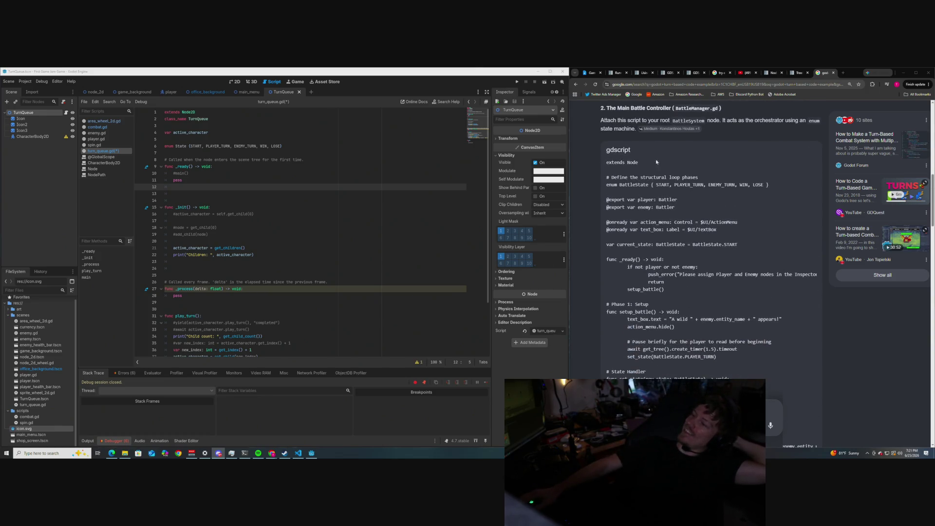
pyautogui.scroll(3, 697, 197)
pyautogui.scroll(-12, 755, 232)
pyautogui.scroll(7, 787, 294)
pyautogui.scroll(2, 672, 228)
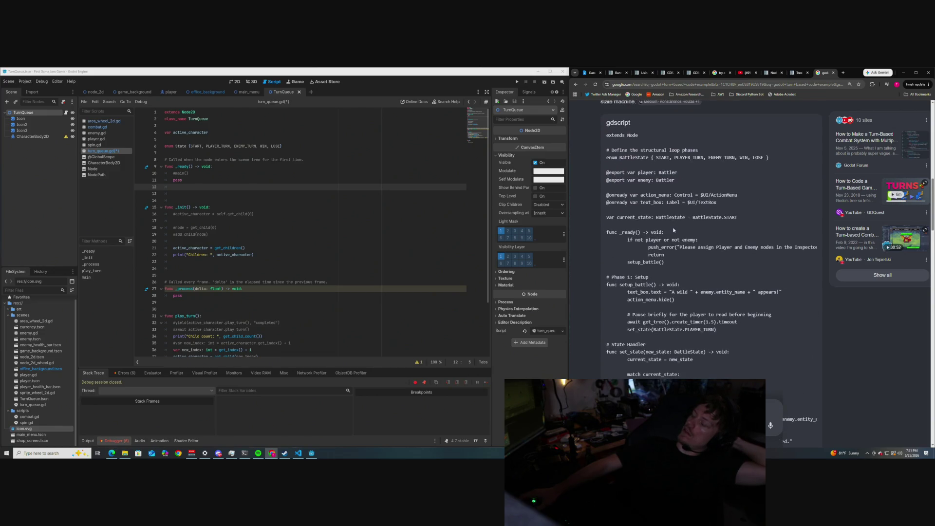
pyautogui.scroll(-2, 674, 230)
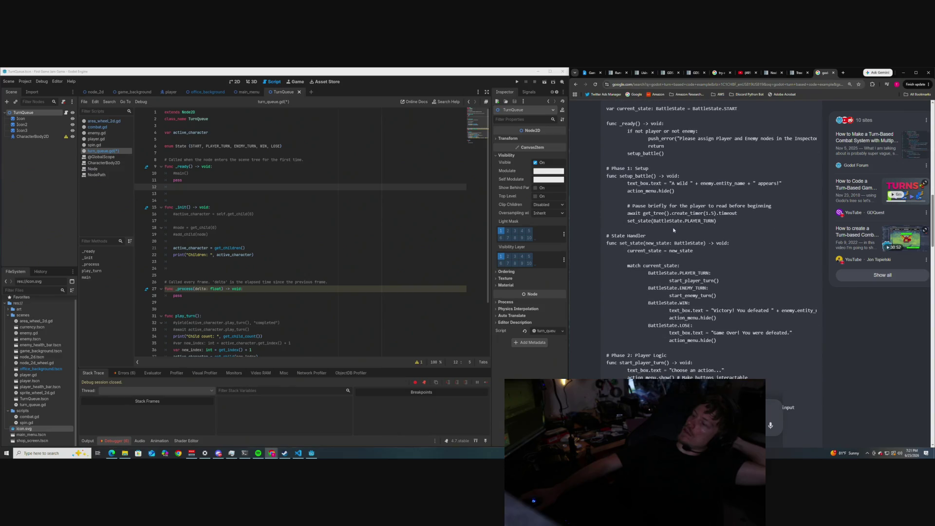
pyautogui.scroll(-1, 674, 230)
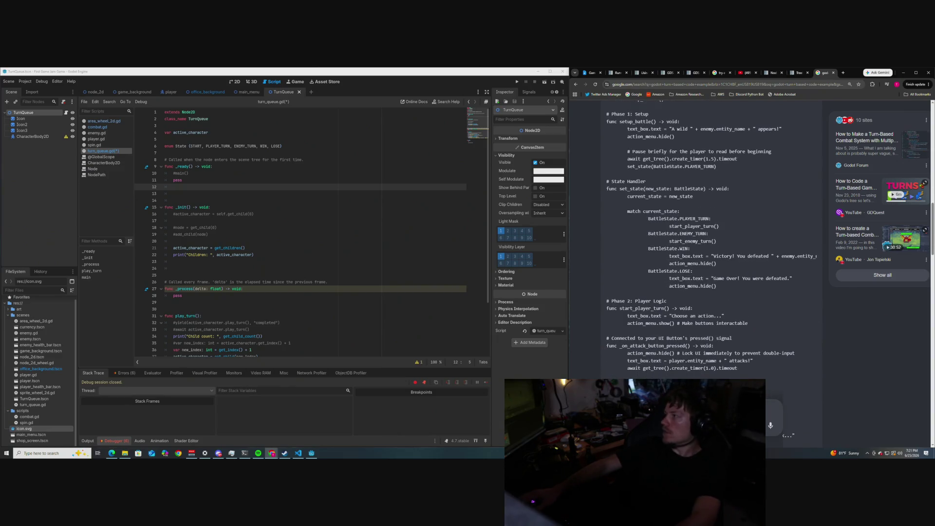
pyautogui.hotkey('alt', 'Tab')
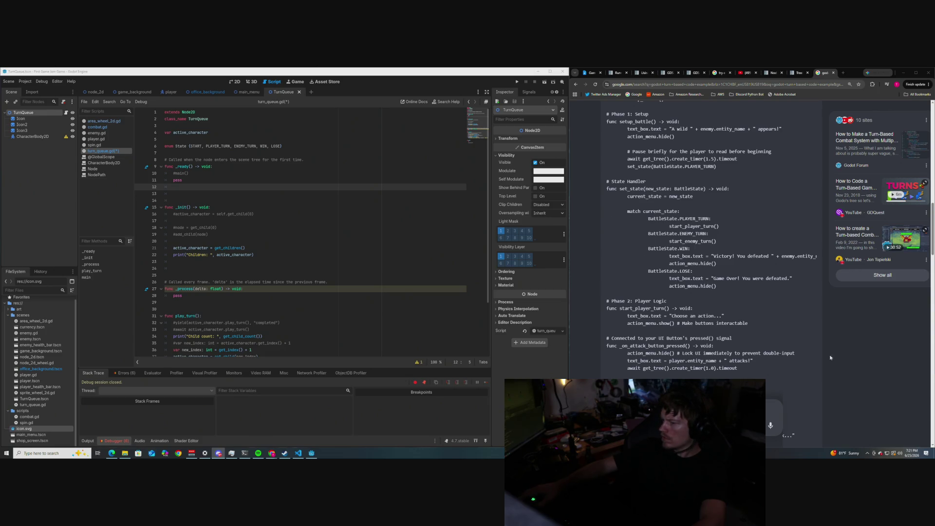
pyautogui.scroll(-1, 867, 365)
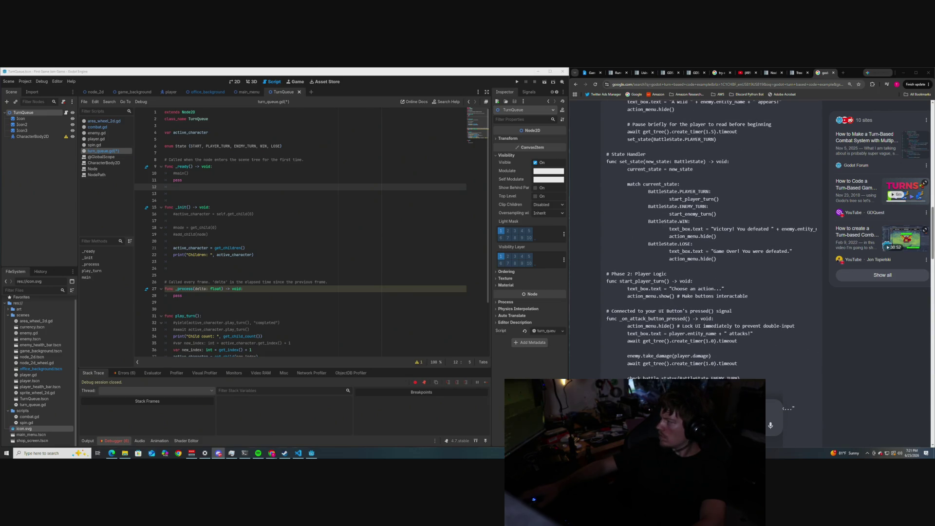
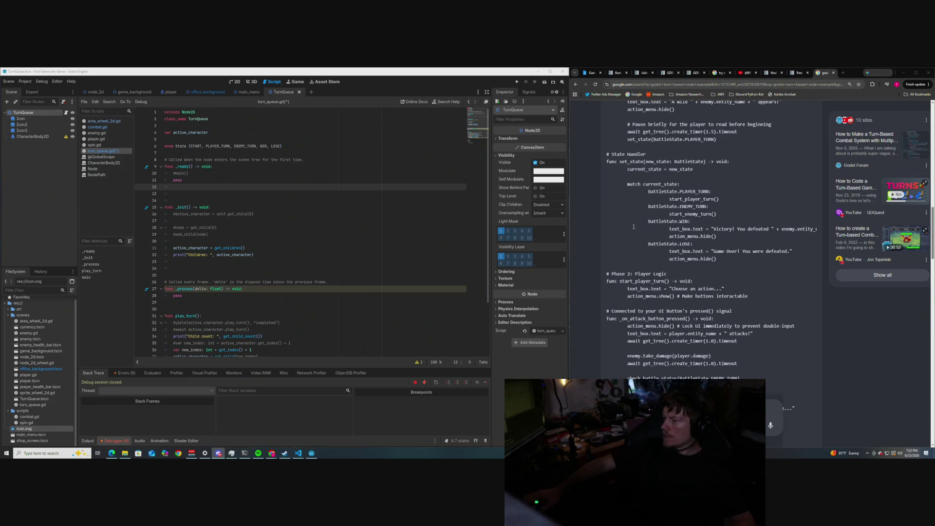
# Step: Review turn_queue.gd, highlighting the get_tree().create_timer call through the enemy turn logic
pyautogui.scroll(3, 679, 236)
pyautogui.scroll(3, 679, 236)
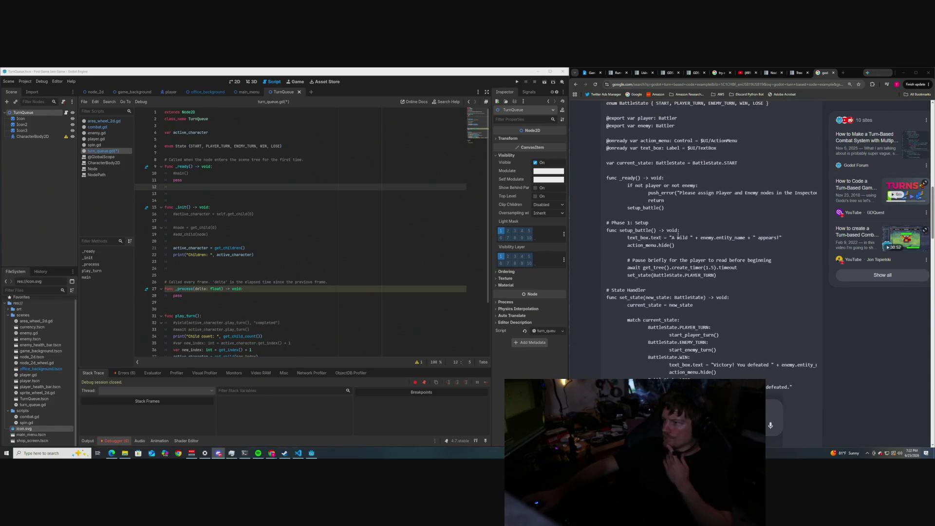
pyautogui.scroll(-3, 677, 235)
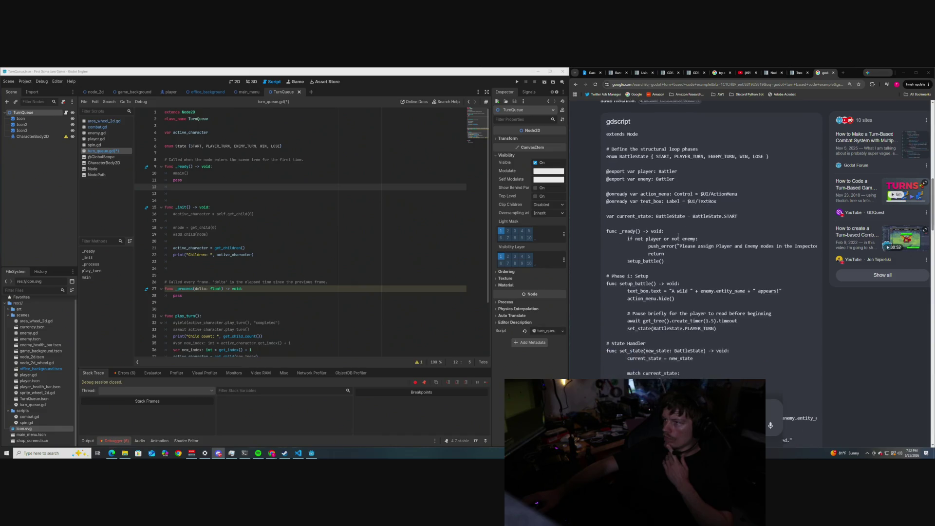
pyautogui.scroll(-1, 677, 235)
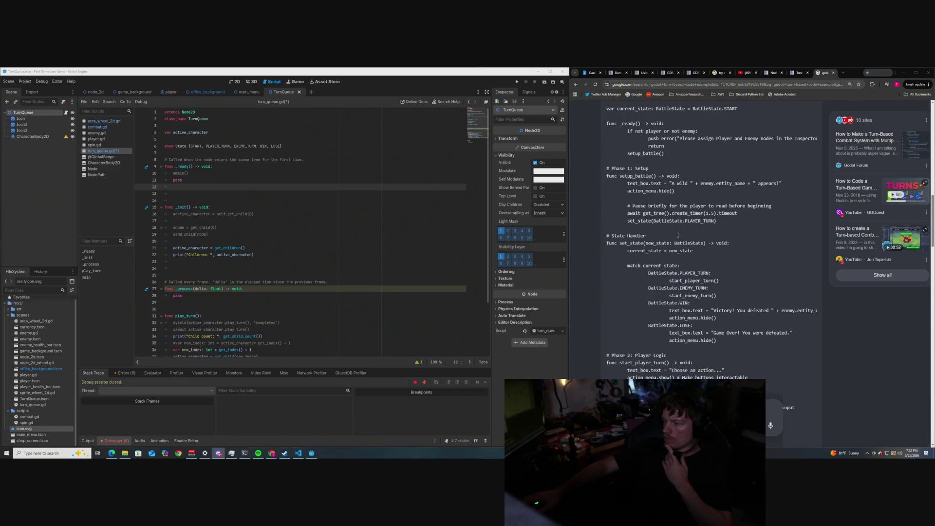
pyautogui.scroll(-1, 677, 235)
pyautogui.scroll(-7, 677, 235)
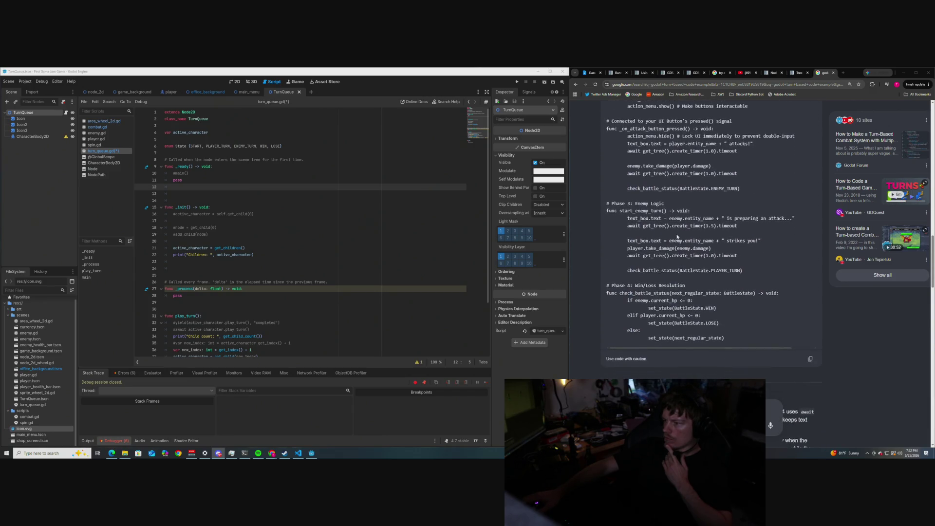
pyautogui.scroll(10, 677, 235)
pyautogui.scroll(3, 676, 234)
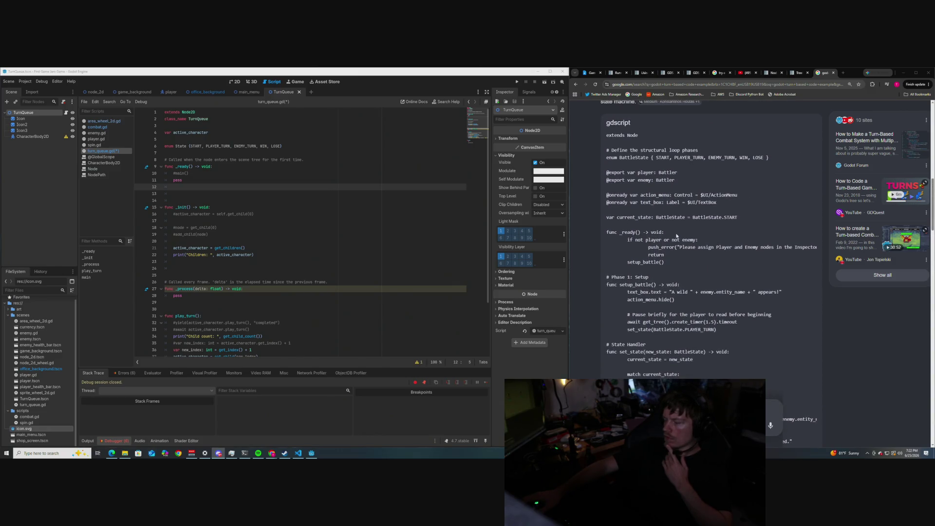
pyautogui.scroll(-2, 676, 235)
pyautogui.scroll(-5, 676, 235)
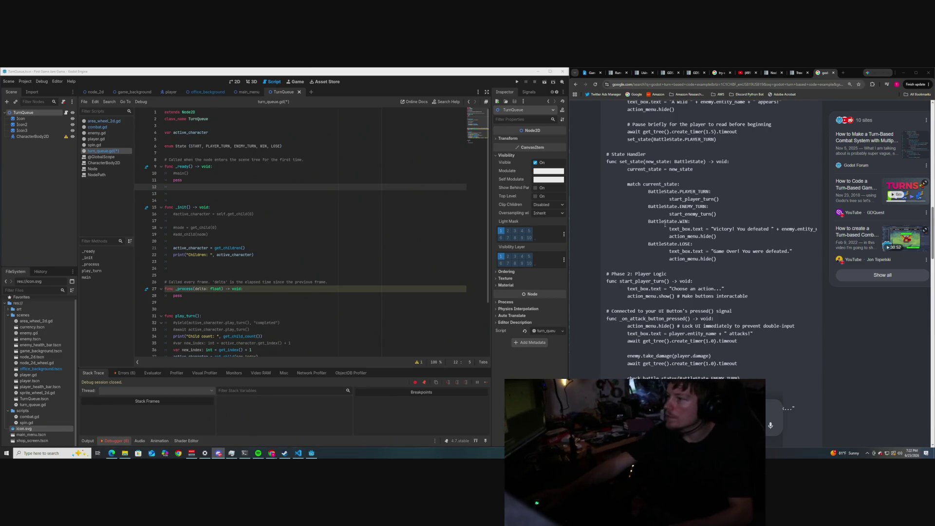
pyautogui.scroll(3, 674, 223)
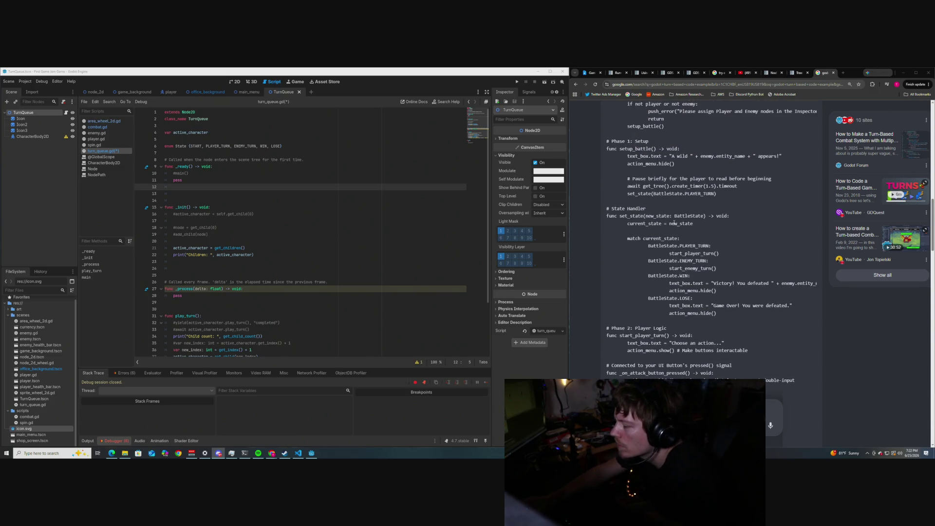
pyautogui.scroll(4, 673, 230)
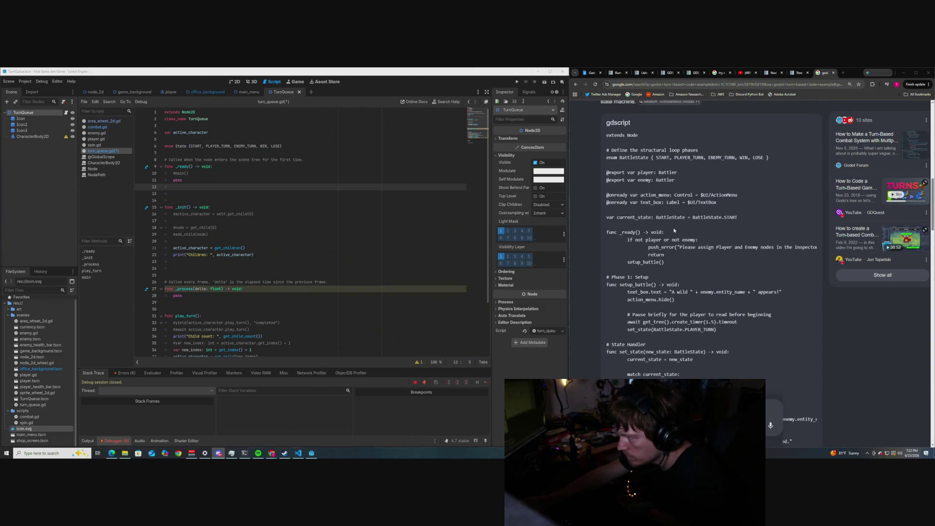
pyautogui.scroll(-1, 677, 237)
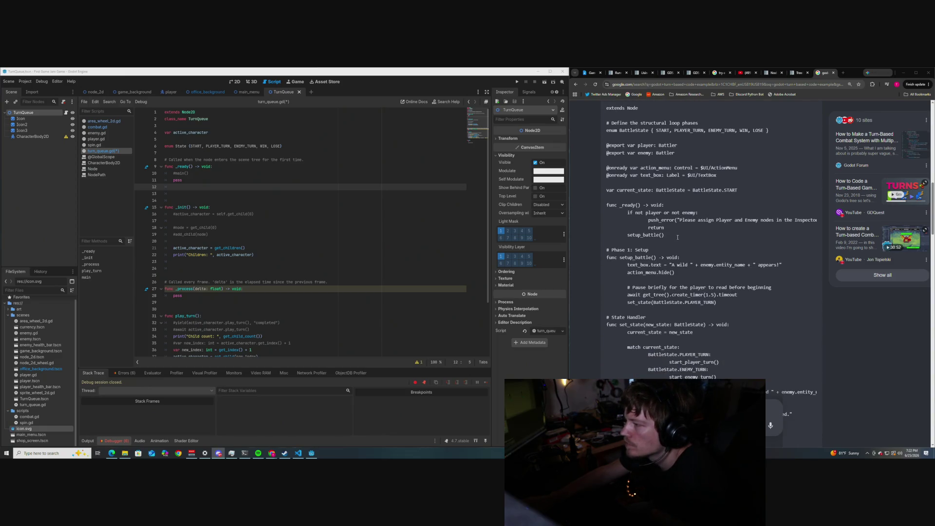
pyautogui.scroll(4, 677, 238)
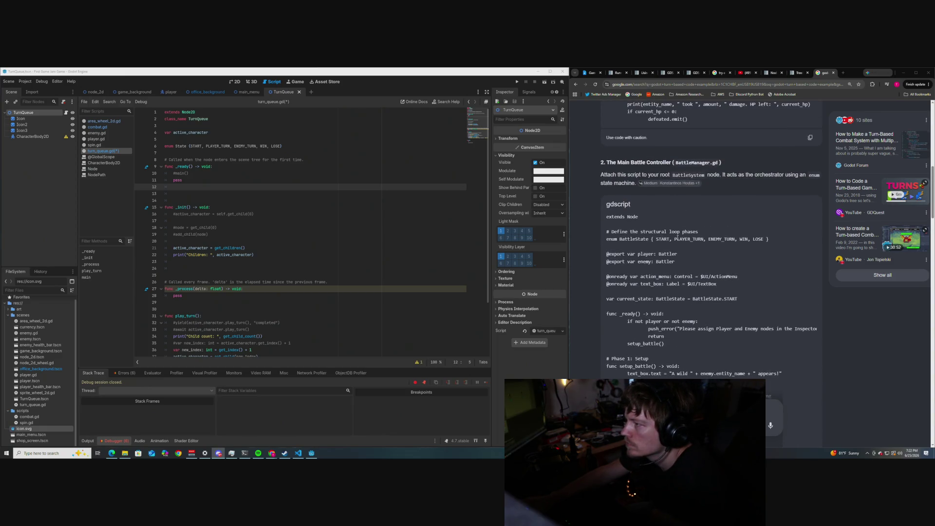
pyautogui.scroll(-4, 677, 238)
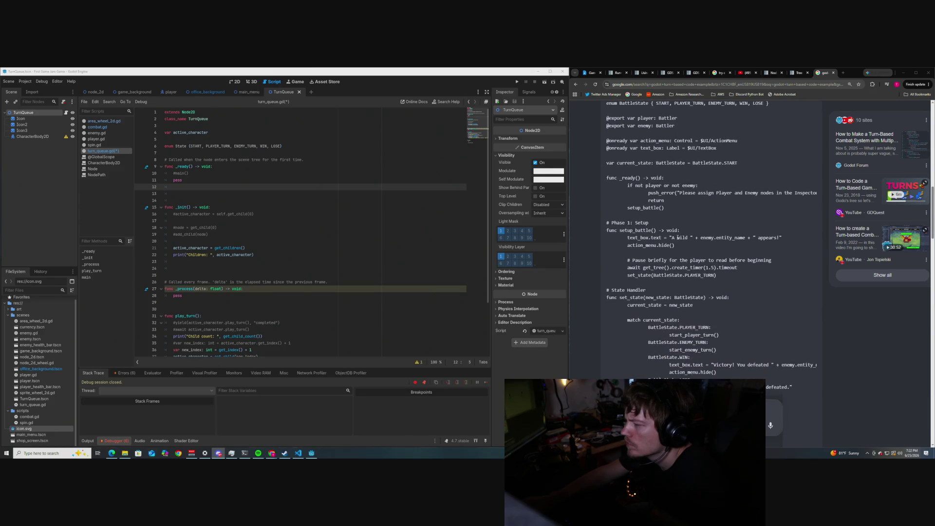
pyautogui.scroll(-2, 677, 238)
pyautogui.scroll(-2, 677, 238)
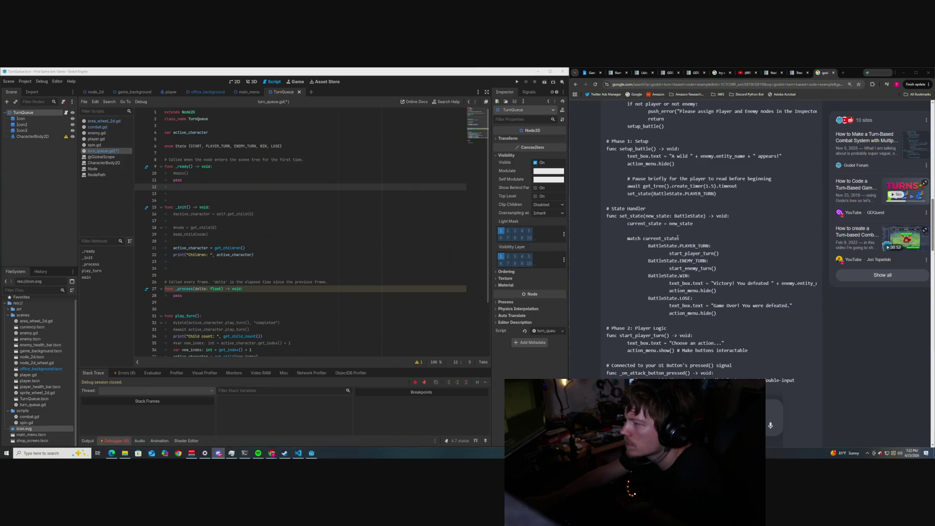
pyautogui.scroll(2, 677, 237)
pyautogui.scroll(2, 677, 237)
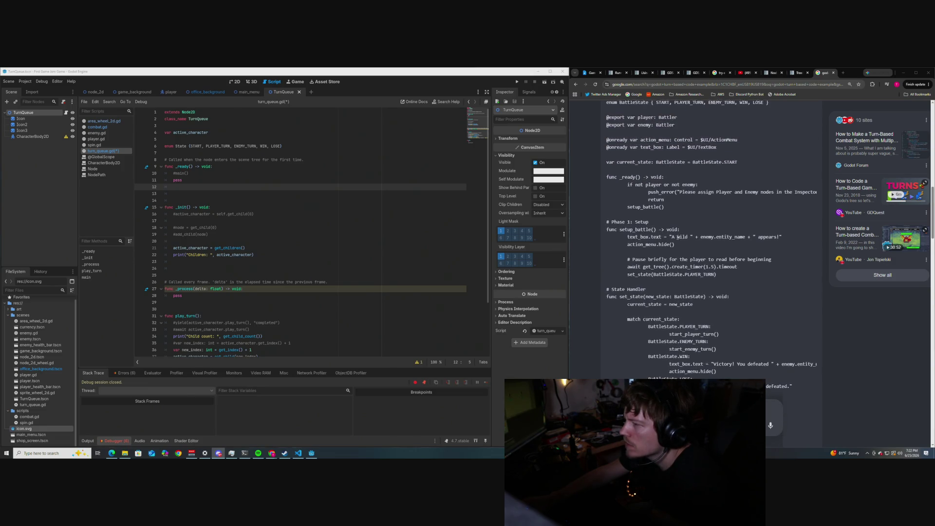
pyautogui.scroll(-4, 677, 238)
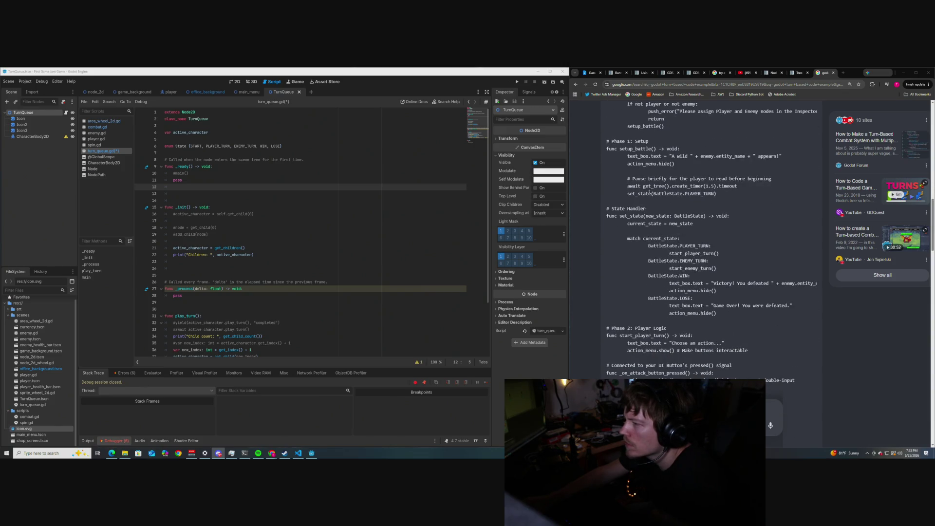
pyautogui.moveTo(642, 185); pyautogui.dragTo(688, 186)
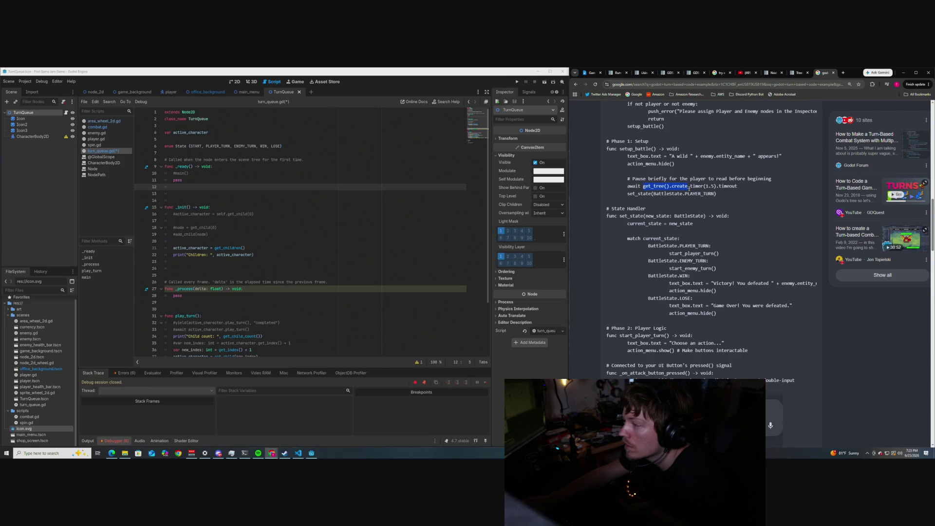
pyautogui.scroll(-2, 678, 225)
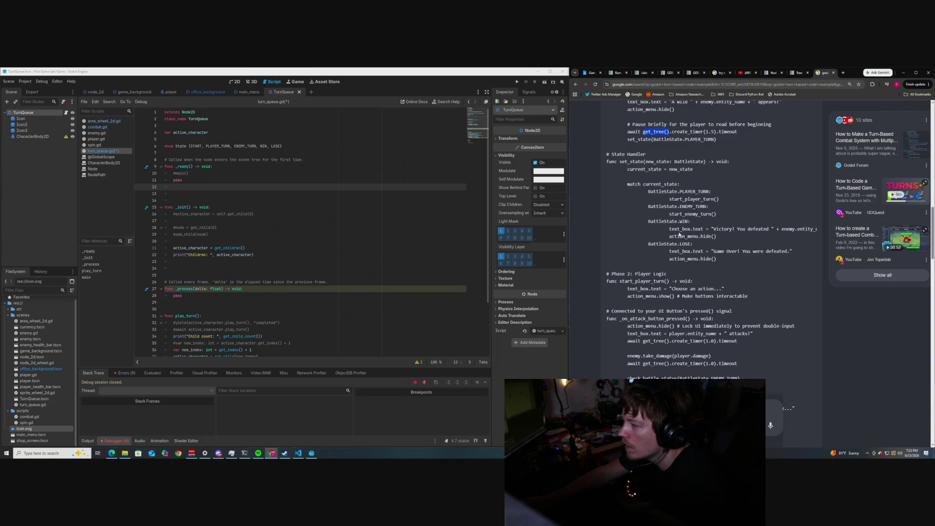
pyautogui.scroll(-1, 679, 234)
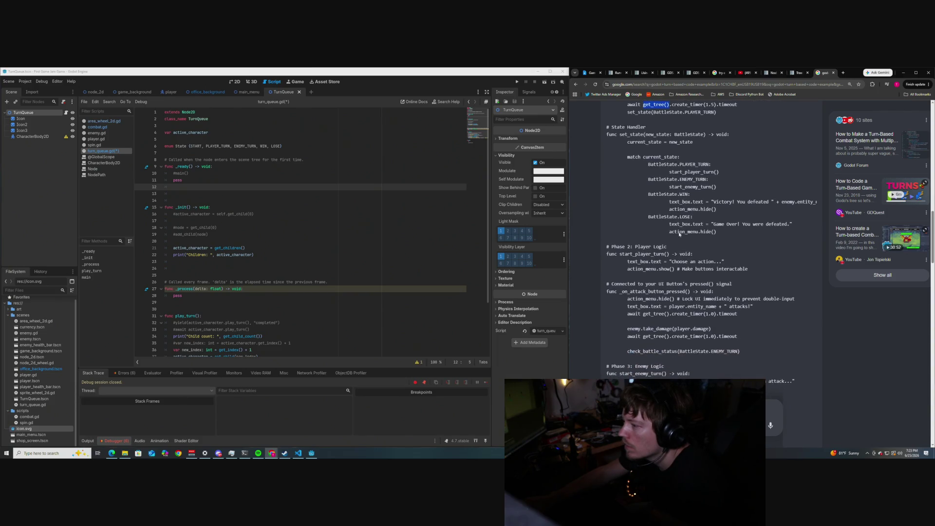
pyautogui.scroll(-2, 678, 231)
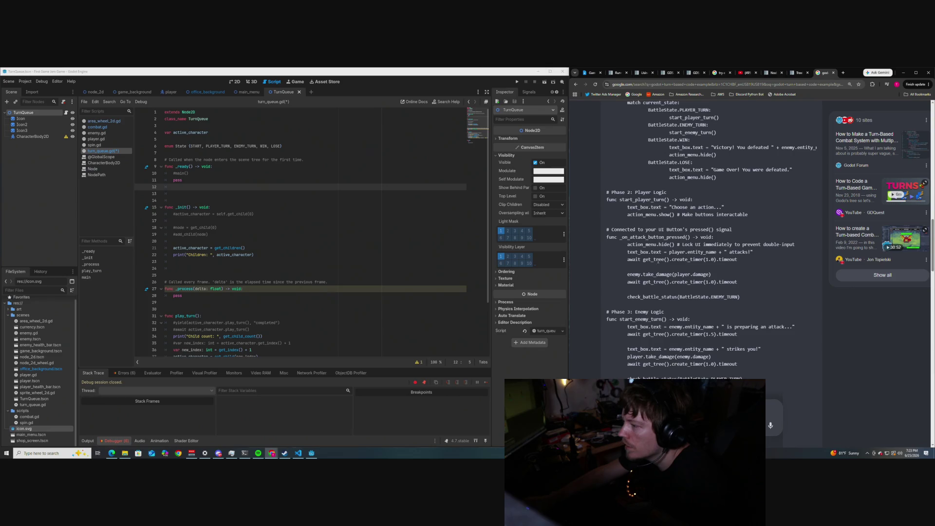
pyautogui.moveTo(687, 260); pyautogui.dragTo(691, 297)
pyautogui.scroll(-1, 683, 269)
pyautogui.click(676, 247)
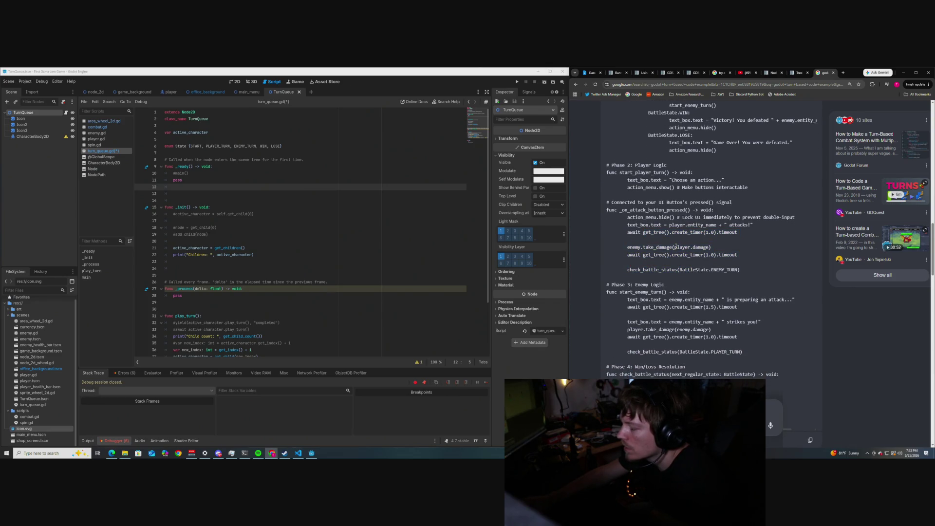
# Step: Scroll through the rest of turn_queue.gd to review the turn code
pyautogui.scroll(-2, 675, 247)
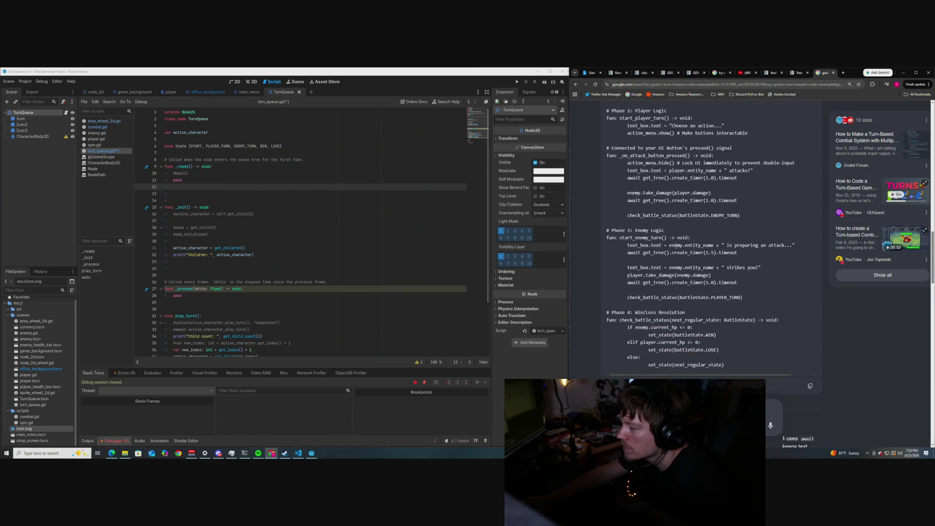
pyautogui.scroll(-1, 675, 247)
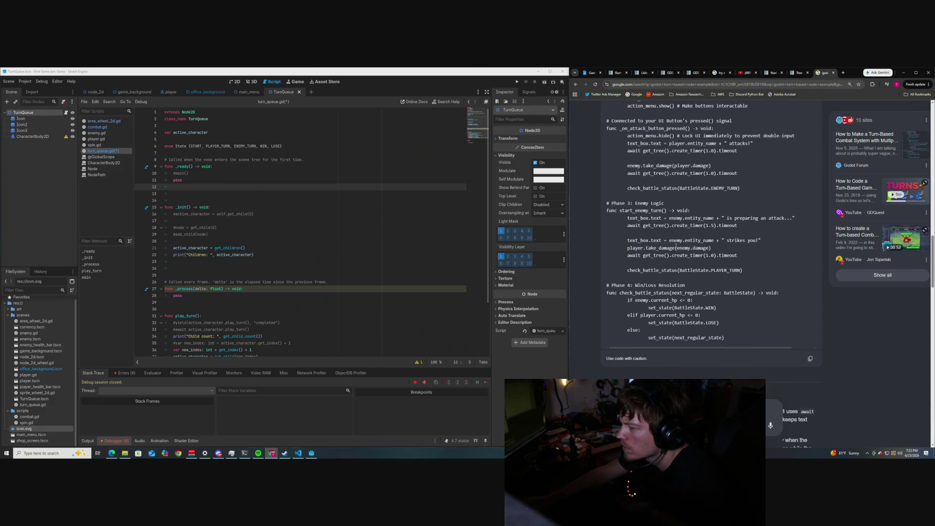
pyautogui.scroll(-3, 675, 246)
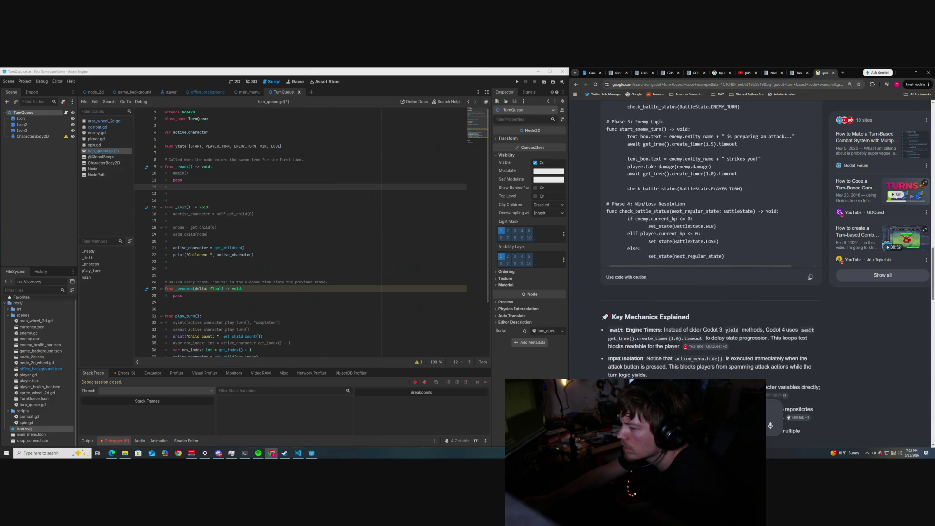
pyautogui.scroll(-3, 675, 248)
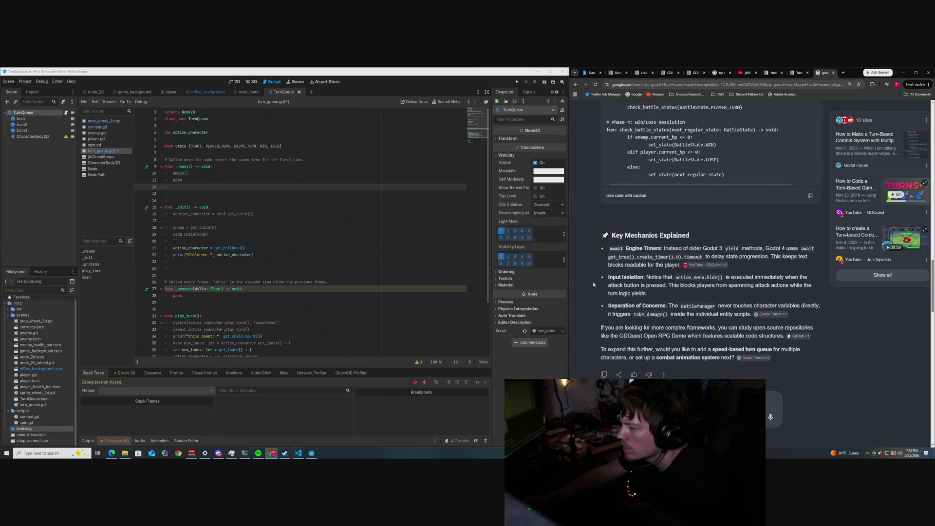
pyautogui.scroll(20, 593, 284)
pyautogui.scroll(3, 589, 281)
pyautogui.scroll(-3, 589, 281)
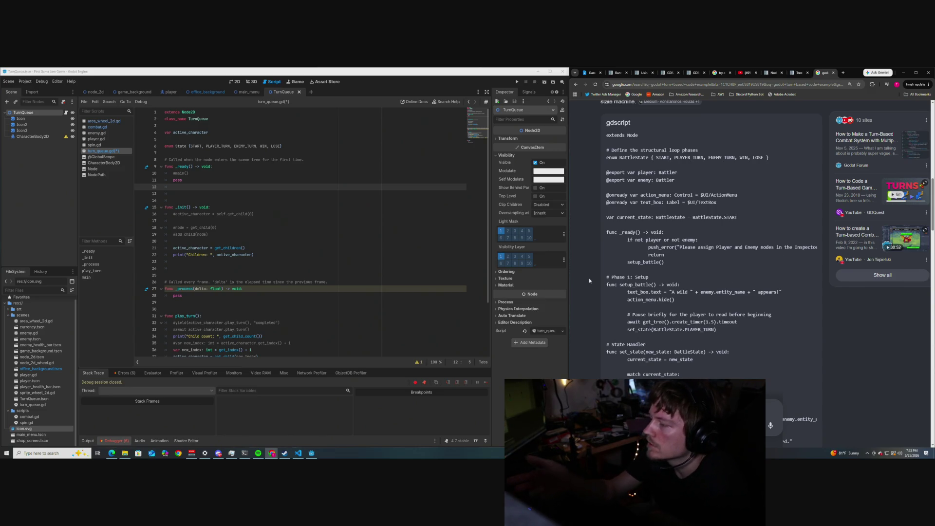
pyautogui.scroll(-2, 591, 254)
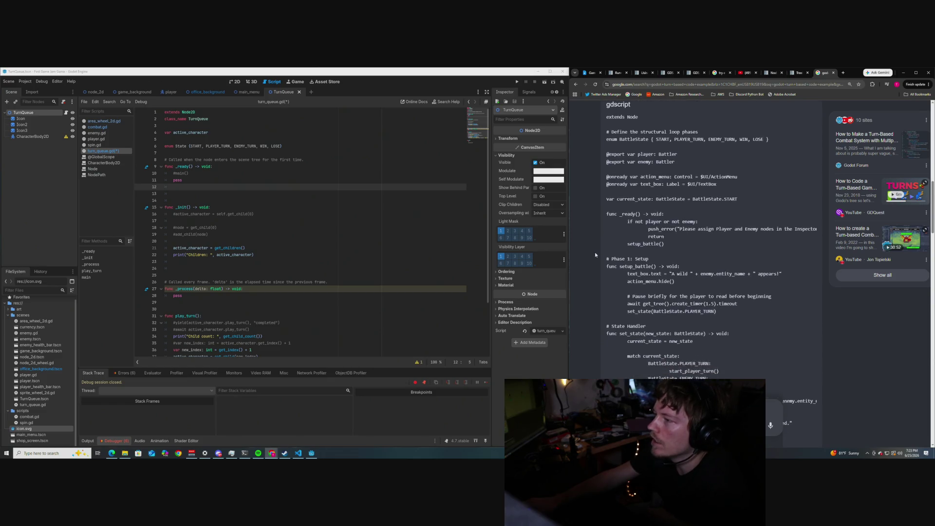
pyautogui.scroll(-3, 596, 254)
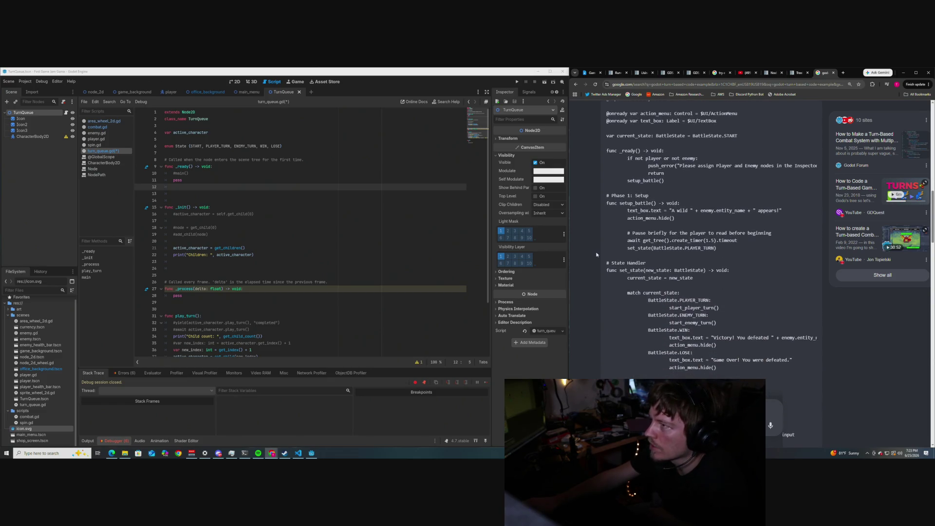
pyautogui.scroll(4, 596, 253)
pyautogui.scroll(-2, 595, 252)
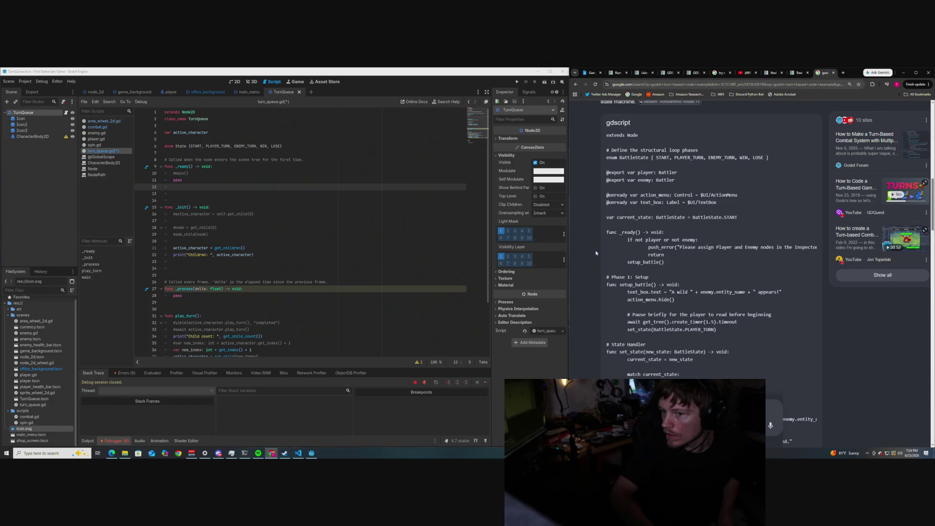
pyautogui.scroll(-2, 233, 237)
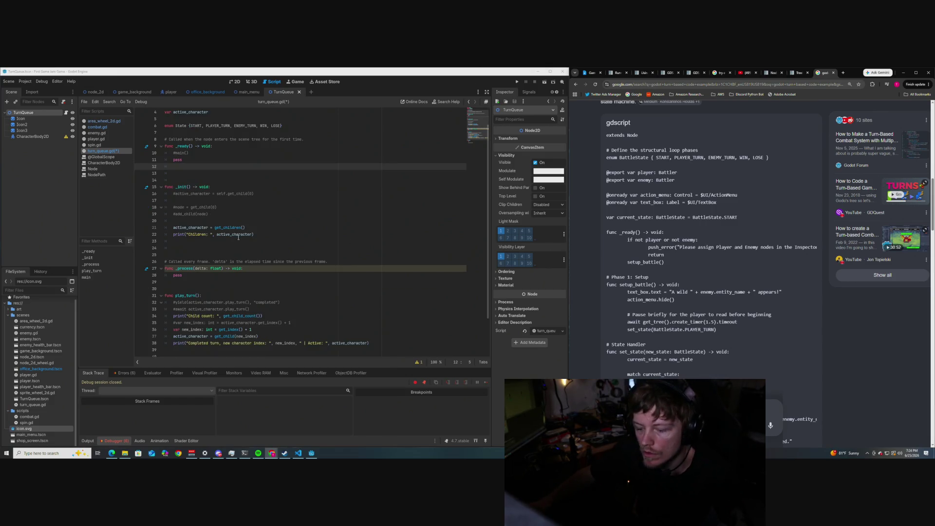
pyautogui.scroll(1, 239, 237)
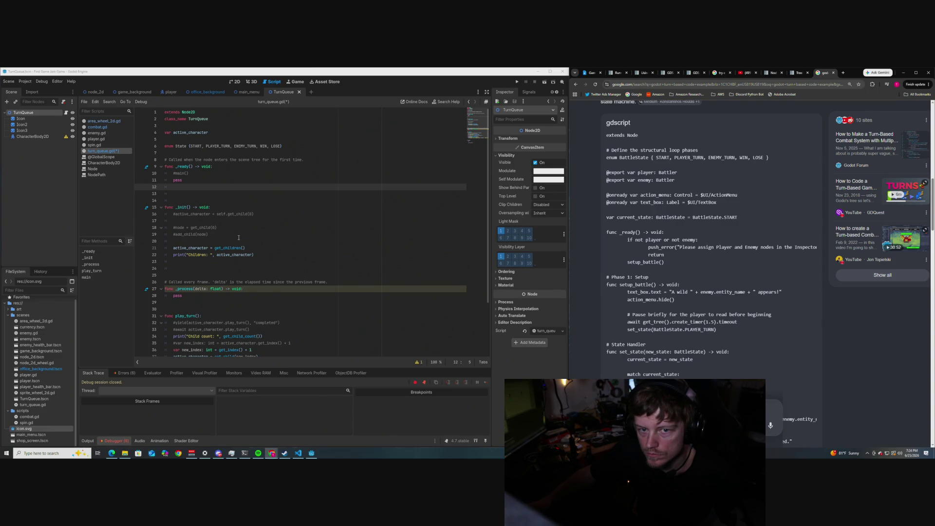
pyautogui.scroll(-1, 238, 237)
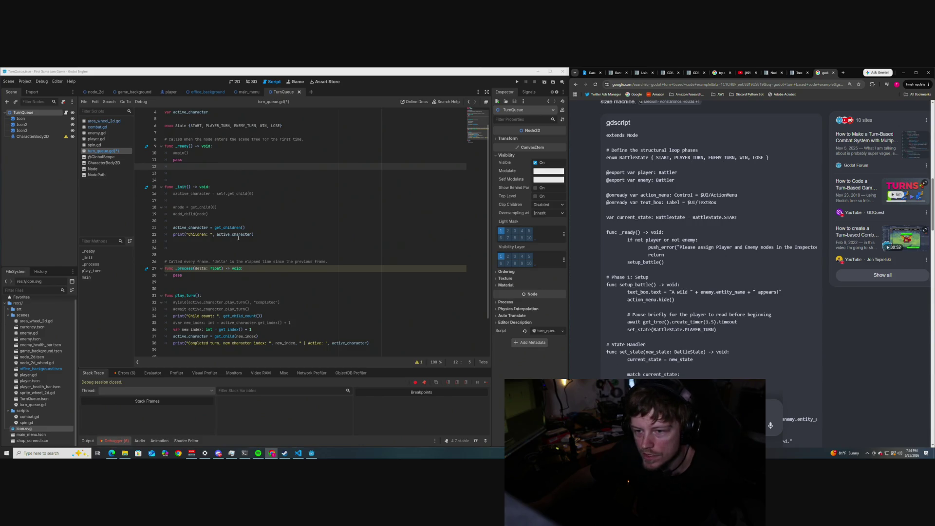
pyautogui.scroll(-2, 238, 237)
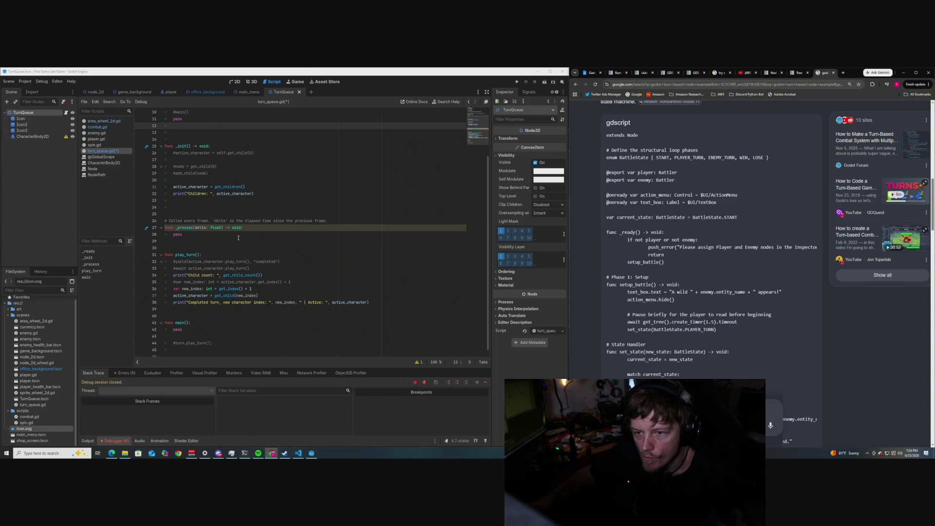
pyautogui.scroll(-1, 238, 237)
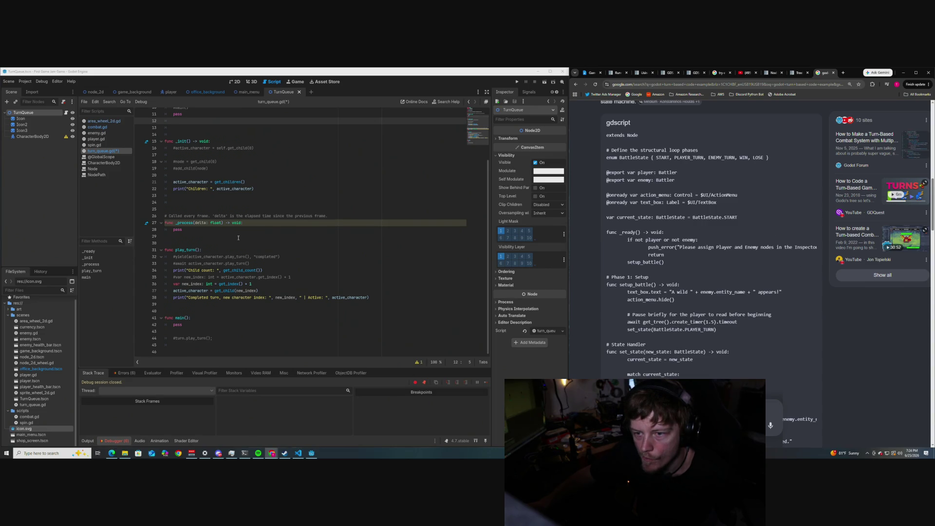
pyautogui.scroll(3, 238, 237)
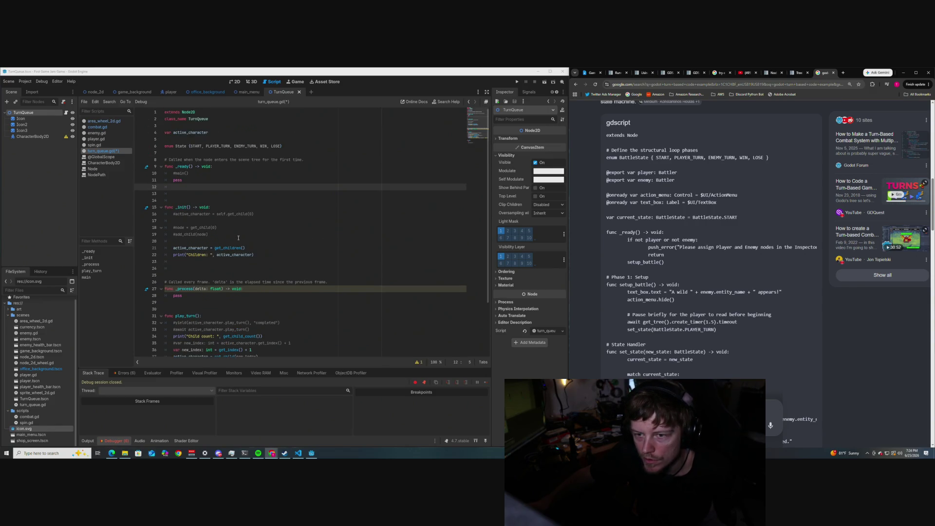
pyautogui.scroll(-2, 238, 238)
pyautogui.scroll(2, 238, 238)
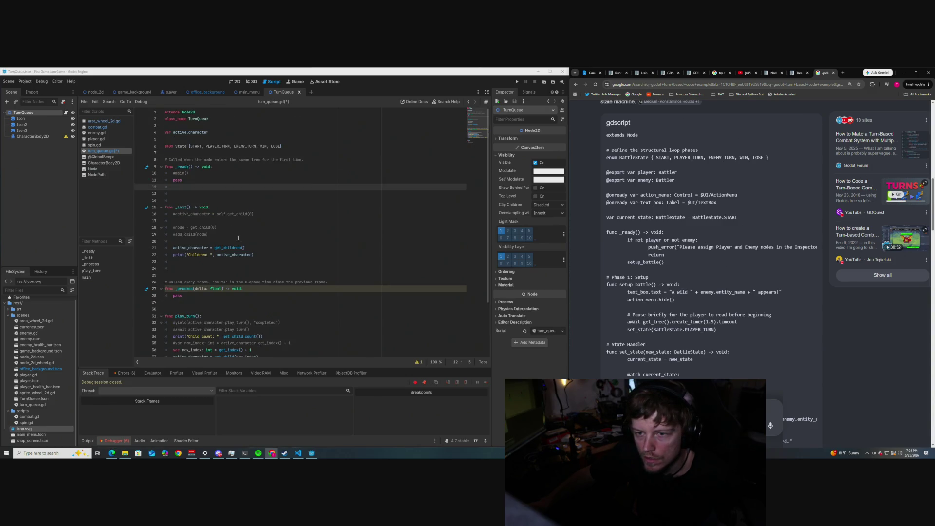
pyautogui.scroll(-3, 238, 237)
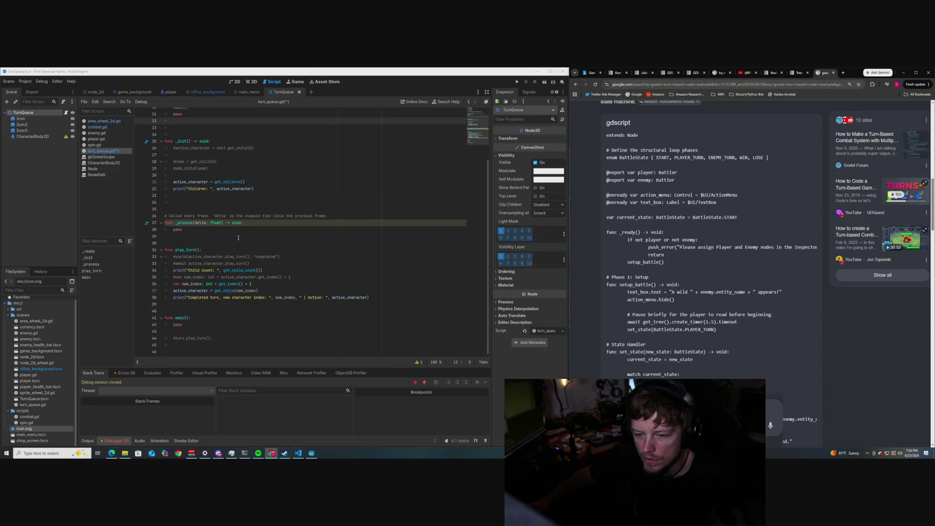
pyautogui.scroll(2, 238, 237)
pyautogui.scroll(-1, 238, 237)
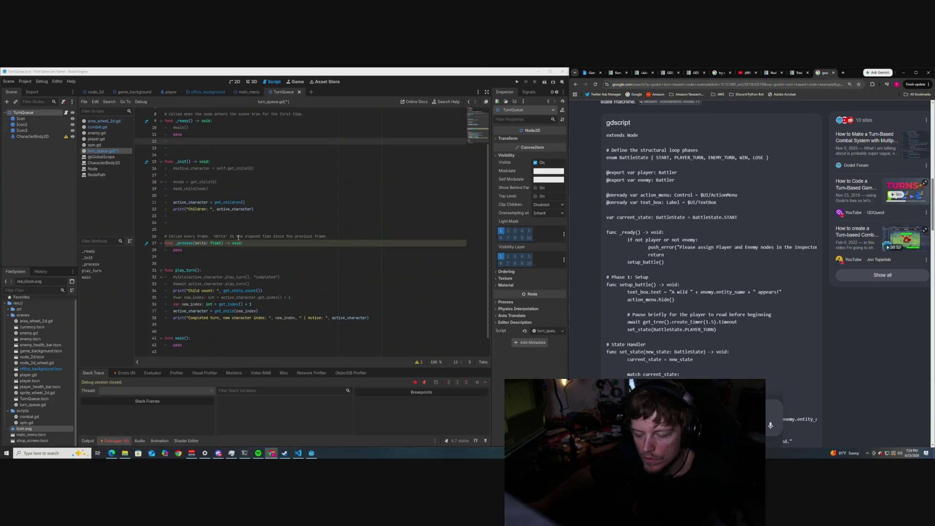
pyautogui.scroll(2, 238, 238)
pyautogui.scroll(-3, 238, 238)
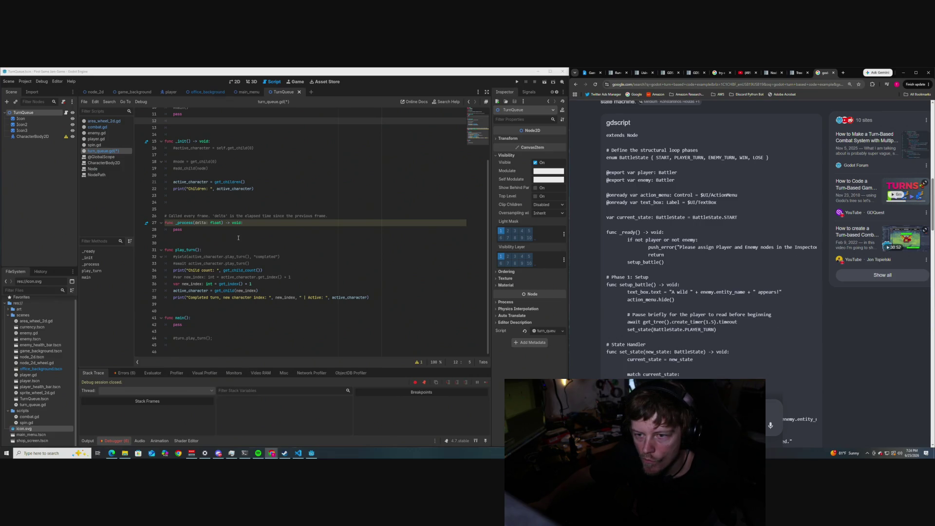
pyautogui.scroll(2, 238, 238)
pyautogui.scroll(1, 238, 238)
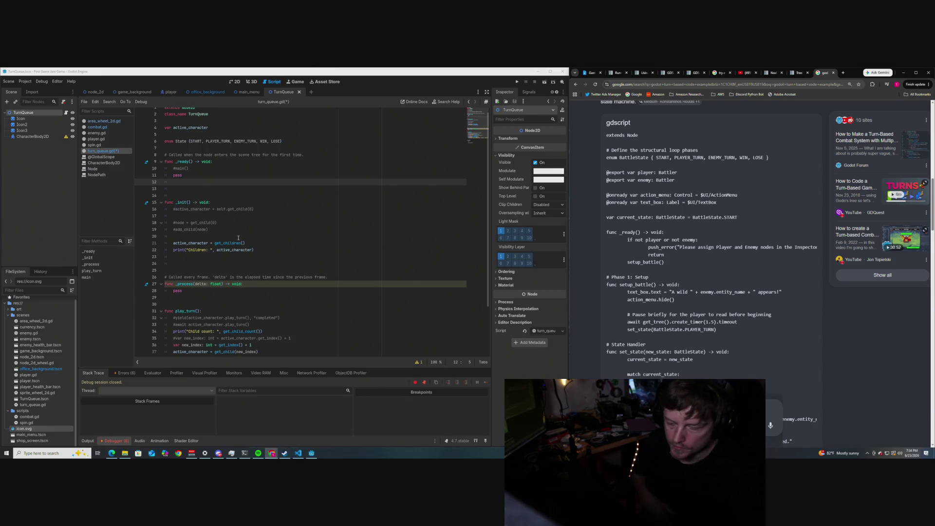
pyautogui.scroll(-1, 219, 207)
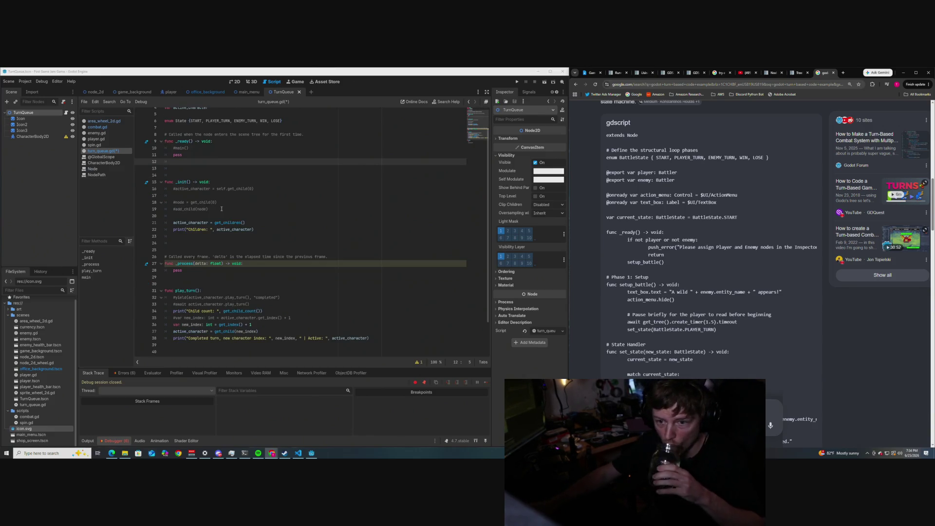
pyautogui.scroll(-2, 219, 206)
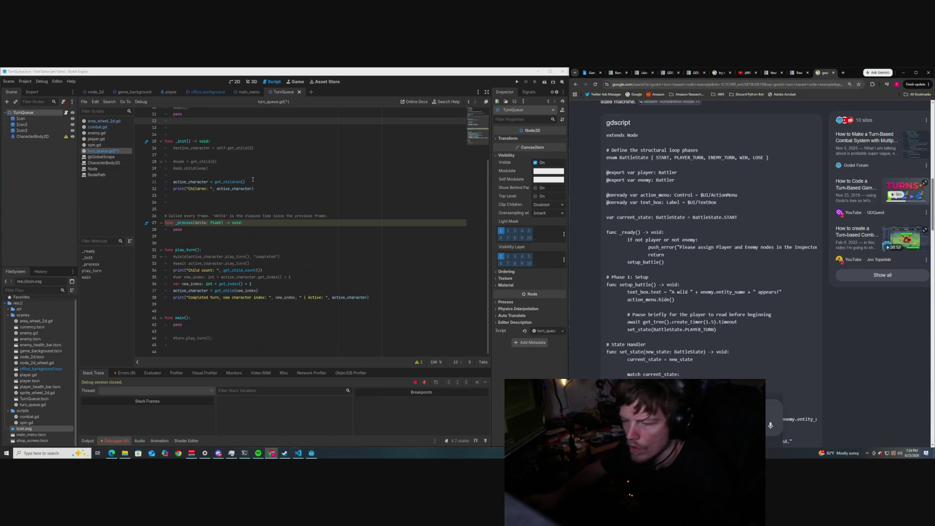
pyautogui.scroll(3, 208, 218)
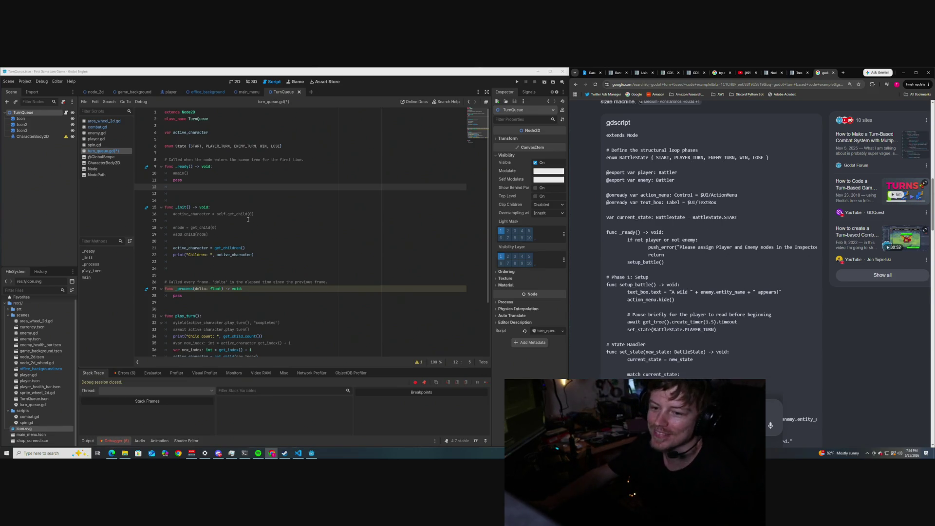
pyautogui.scroll(-2, 191, 255)
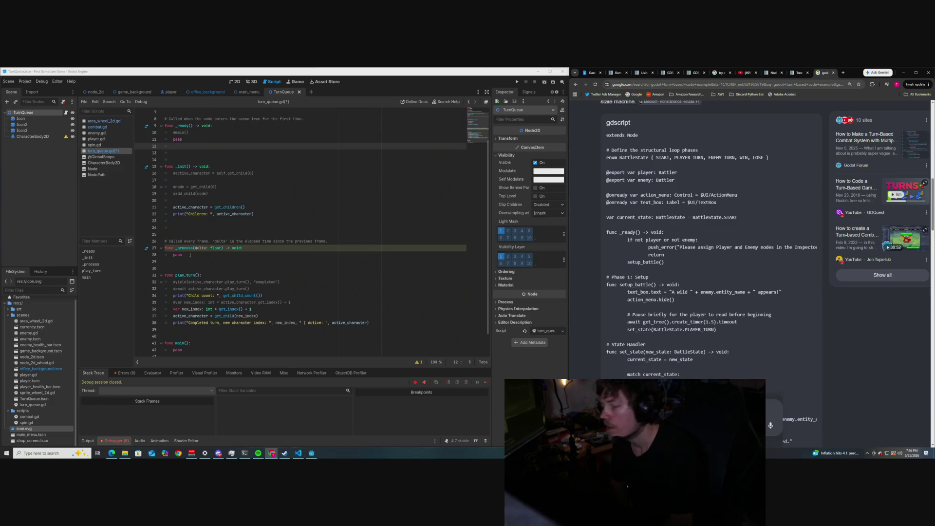
pyautogui.scroll(2, 193, 210)
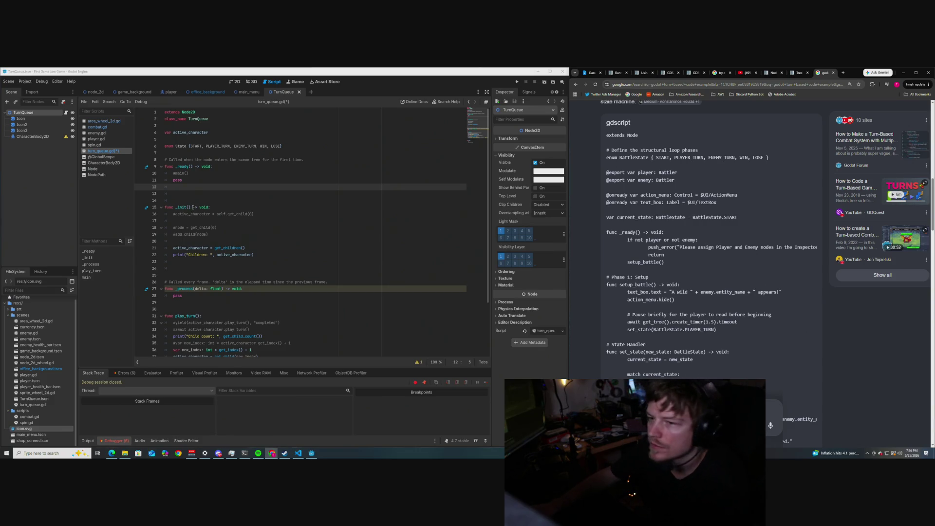
pyautogui.scroll(-1, 193, 207)
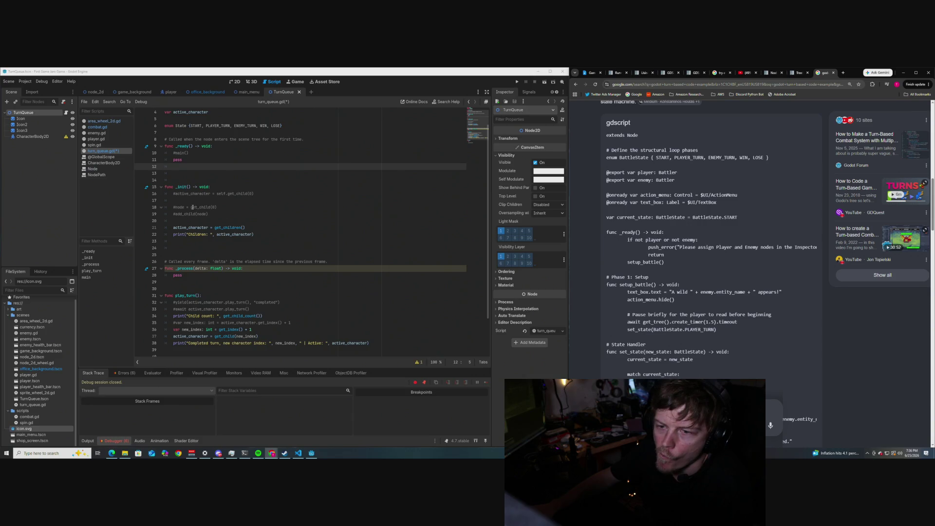
pyautogui.scroll(-1, 192, 207)
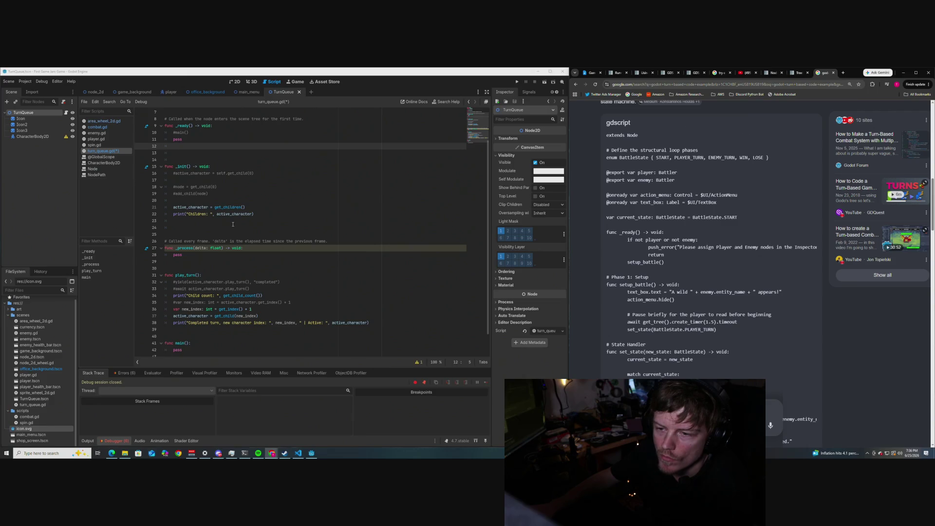
pyautogui.scroll(1, 232, 224)
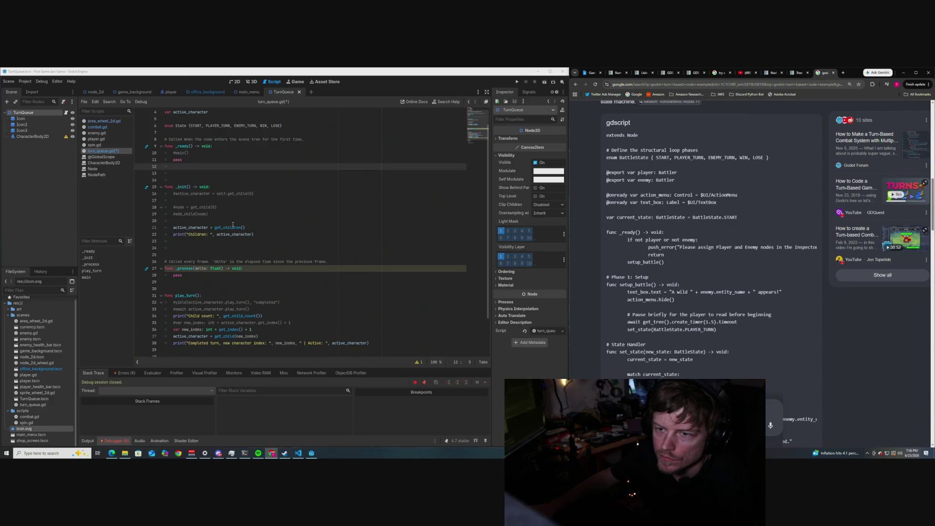
pyautogui.moveTo(182, 159); pyautogui.dragTo(173, 154)
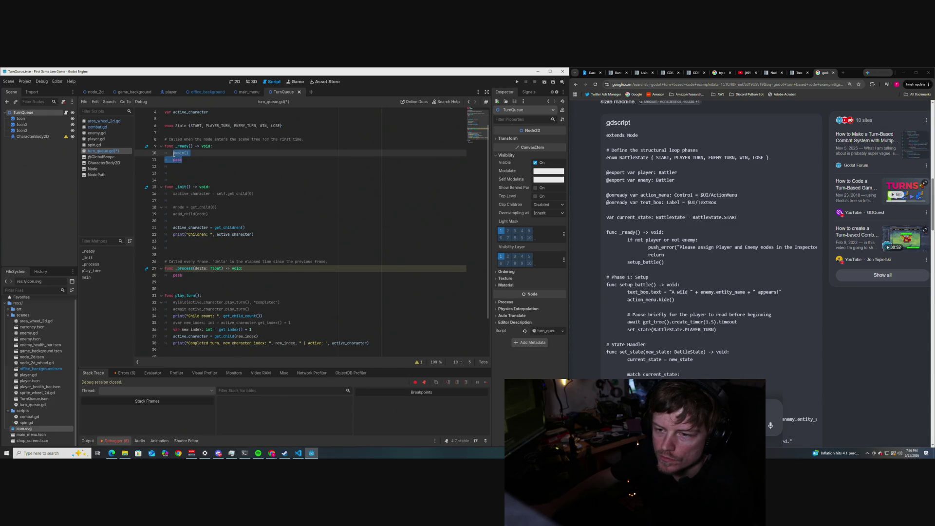
pyautogui.click(223, 165)
pyautogui.moveTo(257, 234); pyautogui.dragTo(172, 227)
pyautogui.hotkey('ctrl', 'c')
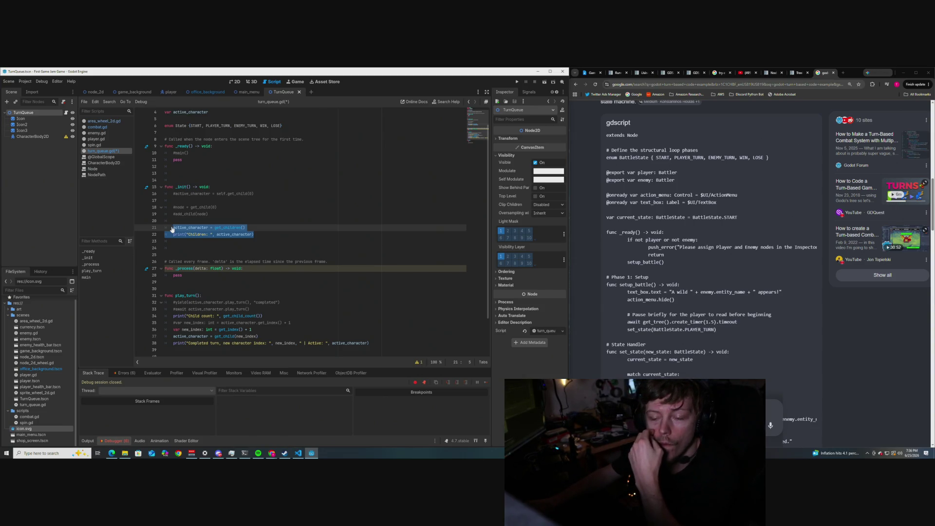
# Step: Comment out the get_children and print lines in _init and paste them into _ready over main()/pass
pyautogui.hotkey('ctrl', 'k')
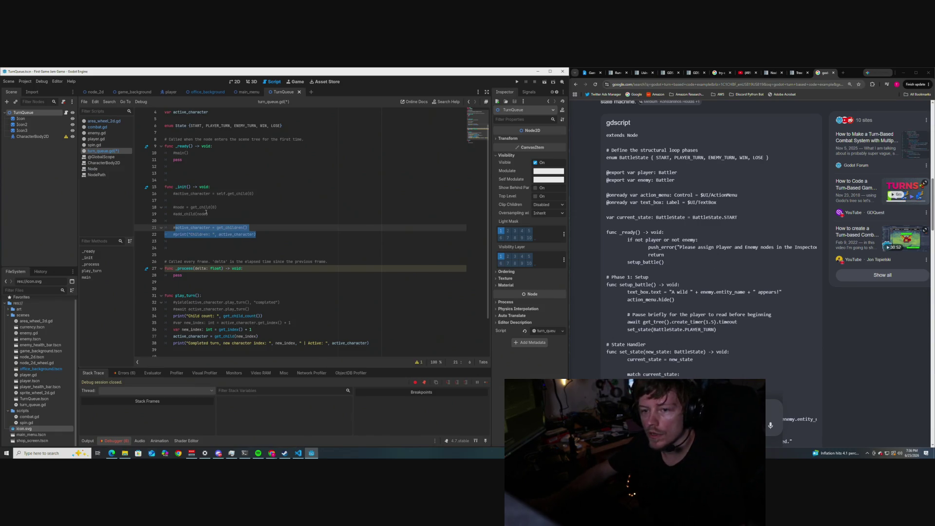
pyautogui.moveTo(199, 160); pyautogui.dragTo(174, 154)
pyautogui.hotkey('ctrl', 'k')
pyautogui.hotkey('ctrl', 'v')
pyautogui.scroll(-1, 268, 179)
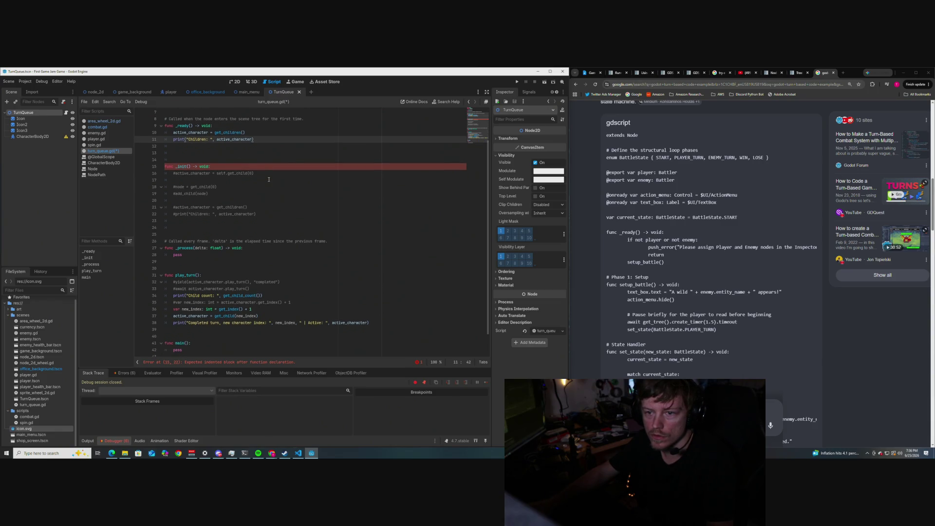
# Step: Add pass as the body of the now-empty _init
pyautogui.click(230, 166)
pyautogui.press('Return')
pyautogui.write('pass')
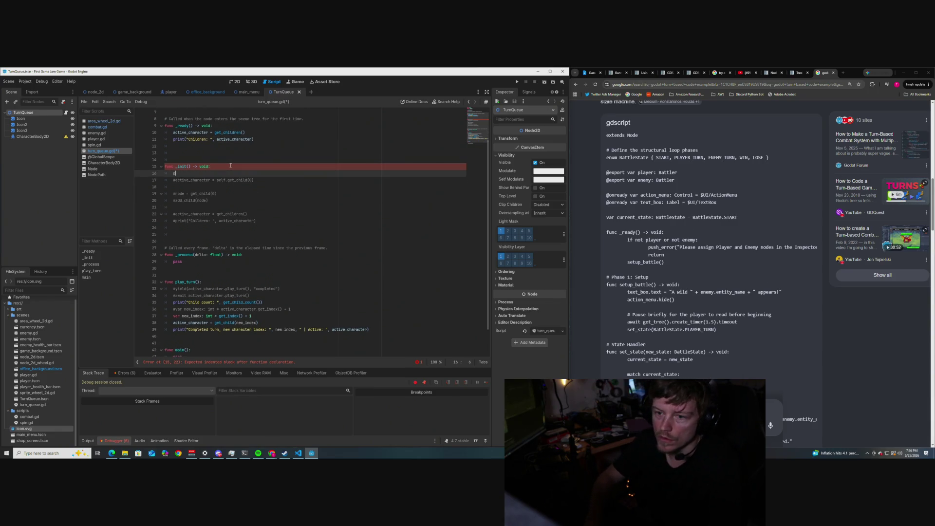
pyautogui.click(231, 166)
pyautogui.scroll(2, 246, 184)
# Step: Save turn_queue.gd and run the current scene
pyautogui.hotkey('ctrl', 's')
pyautogui.scroll(-2, 246, 184)
pyautogui.scroll(2, 246, 184)
pyautogui.scroll(-2, 246, 184)
pyautogui.scroll(1, 247, 184)
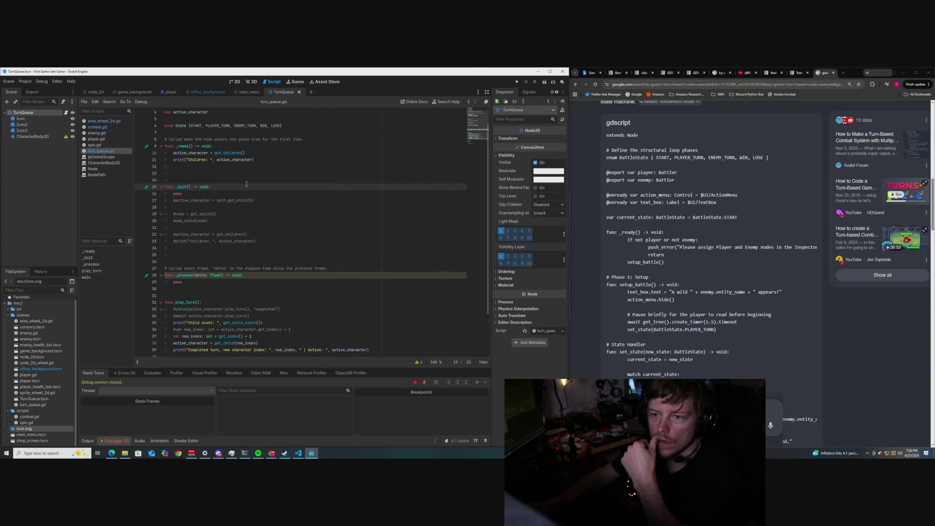
pyautogui.click(517, 81)
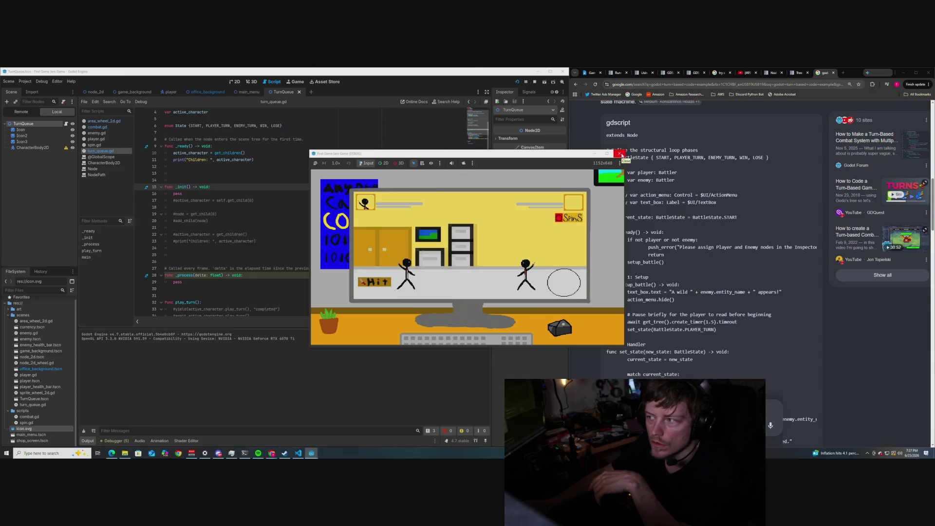
# Step: Rerun the scene, confirm Icon, Icon2, Icon3 and CharacterBody2D print as children, then close it
pyautogui.click(621, 154)
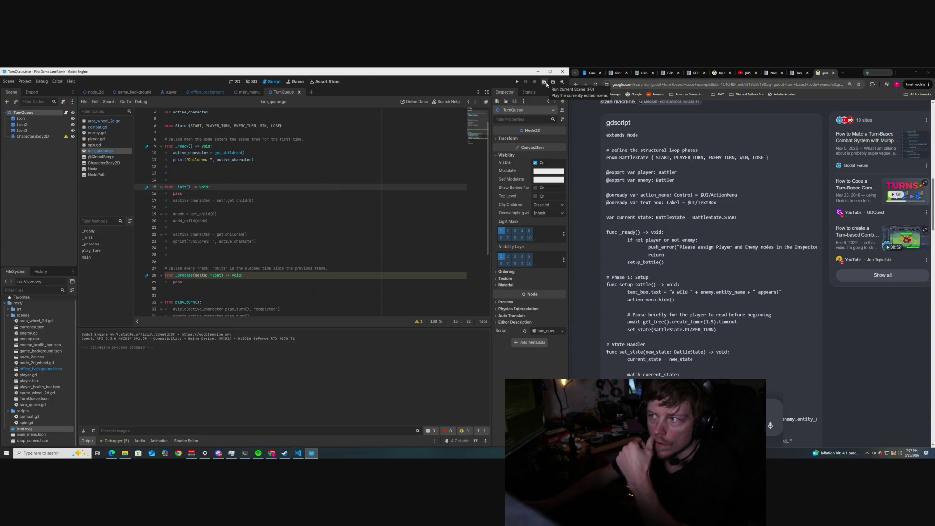
pyautogui.click(545, 82)
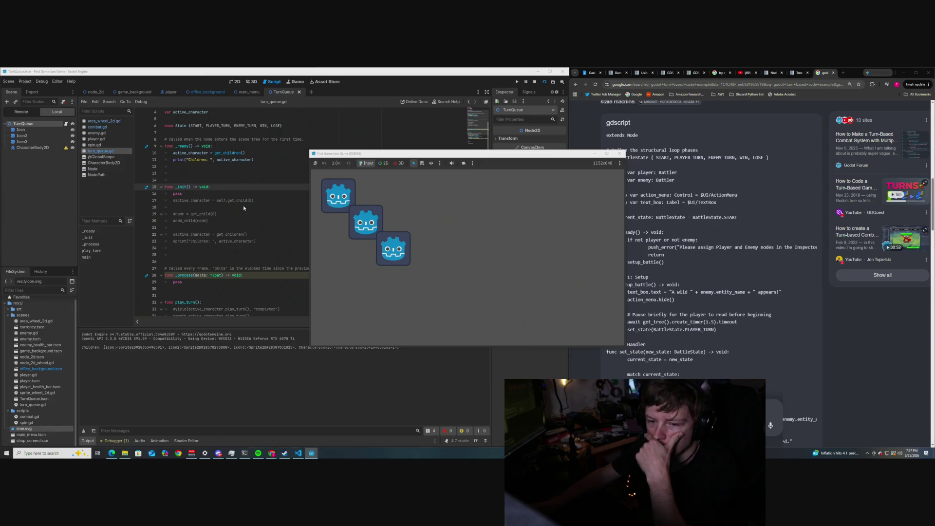
pyautogui.moveTo(381, 155)
pyautogui.mouseDown()
pyautogui.moveTo(552, 157)
pyautogui.moveTo(510, 151)
pyautogui.mouseUp()
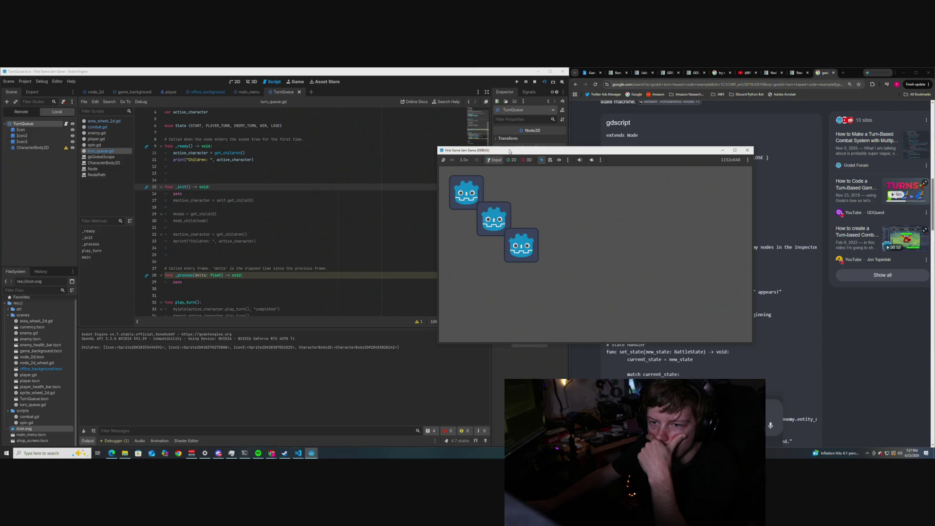
pyautogui.scroll(-2, 292, 207)
pyautogui.scroll(1, 250, 203)
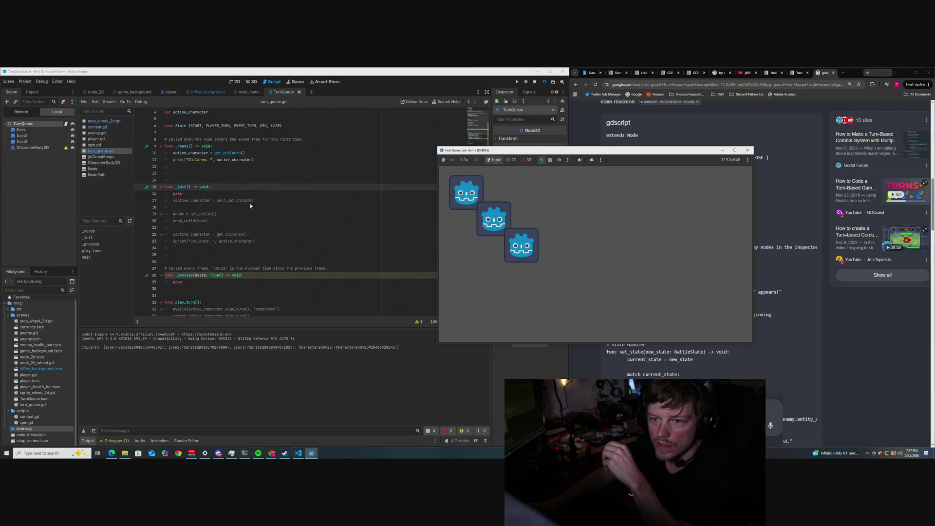
pyautogui.scroll(-5, 250, 205)
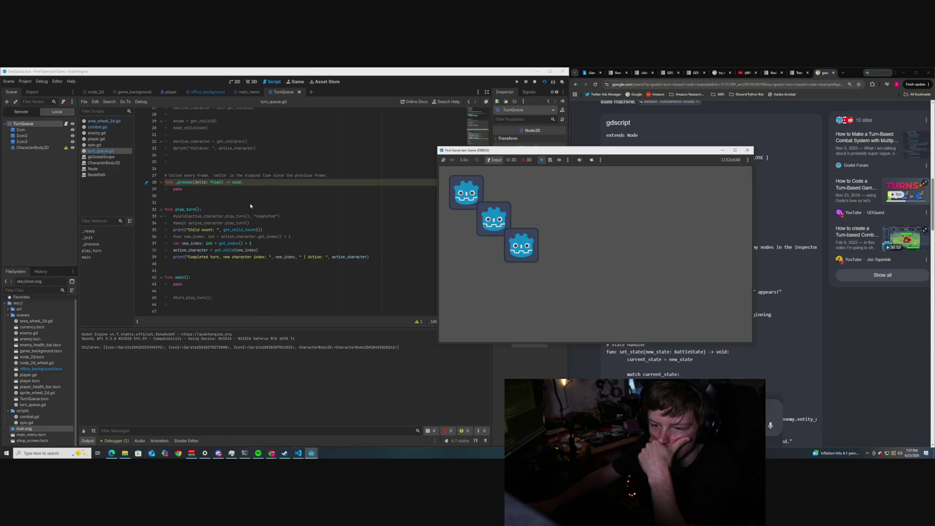
pyautogui.scroll(1, 249, 203)
pyautogui.scroll(-1, 250, 203)
pyautogui.scroll(5, 249, 203)
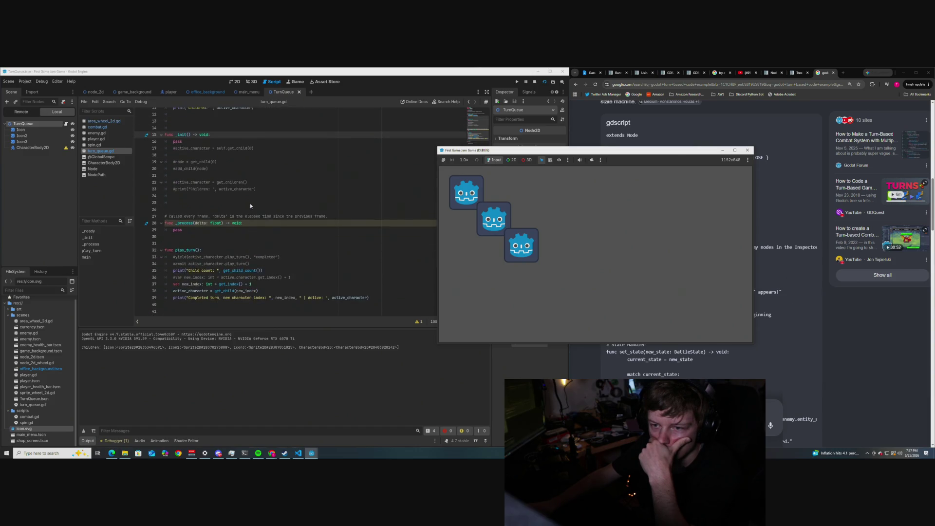
pyautogui.scroll(-4, 250, 203)
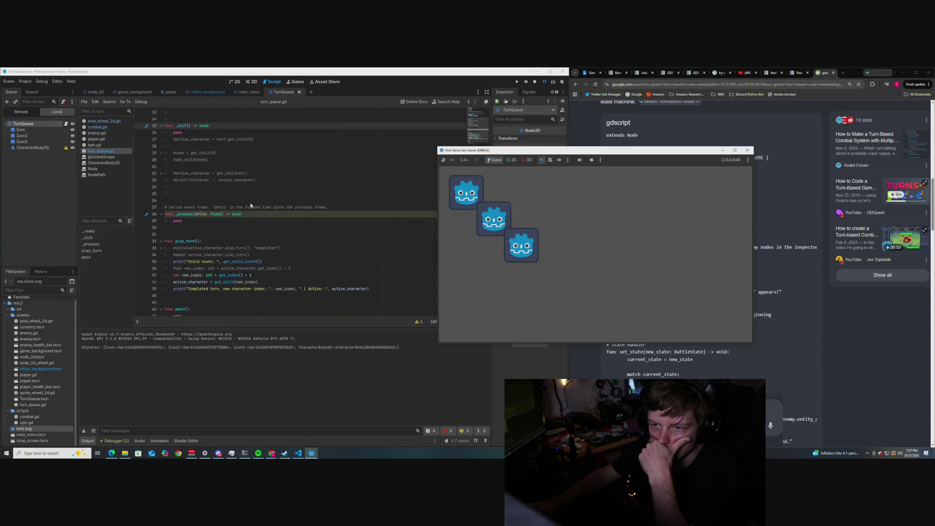
pyautogui.scroll(2, 250, 206)
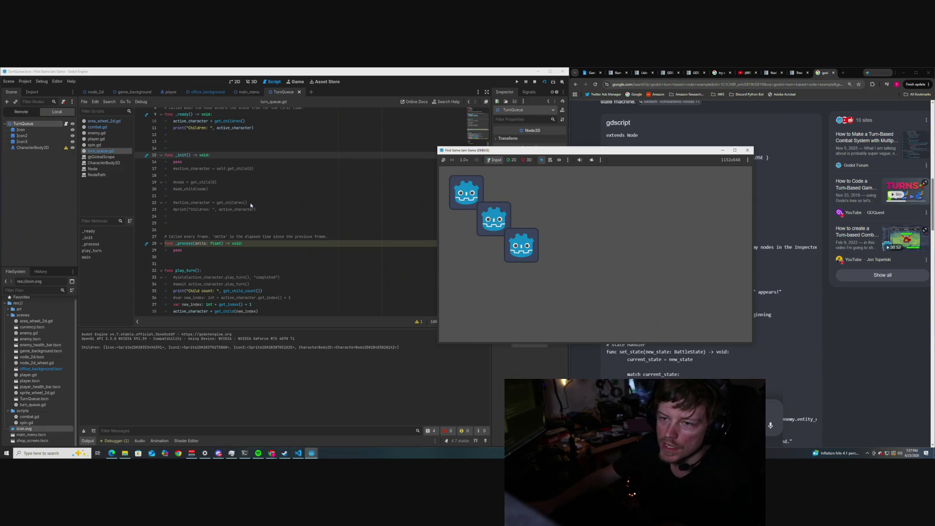
pyautogui.click(747, 150)
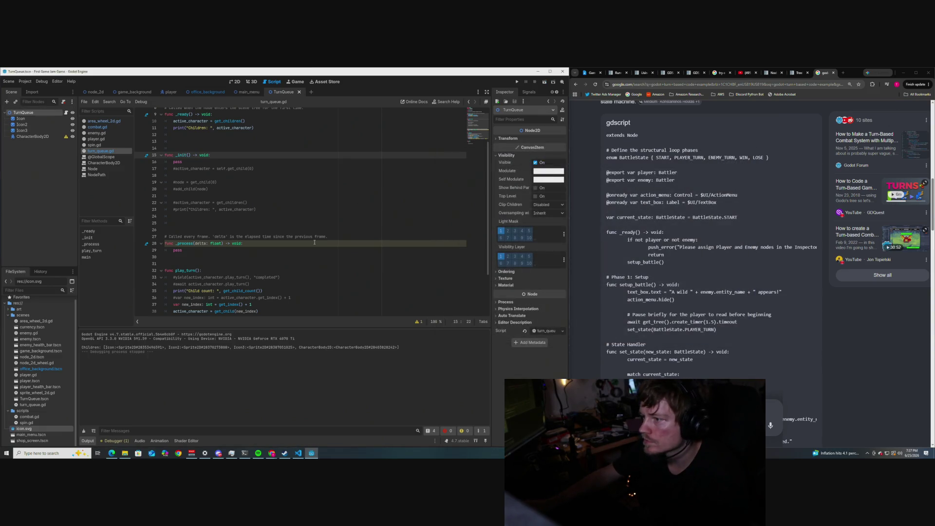
pyautogui.scroll(-3, 649, 251)
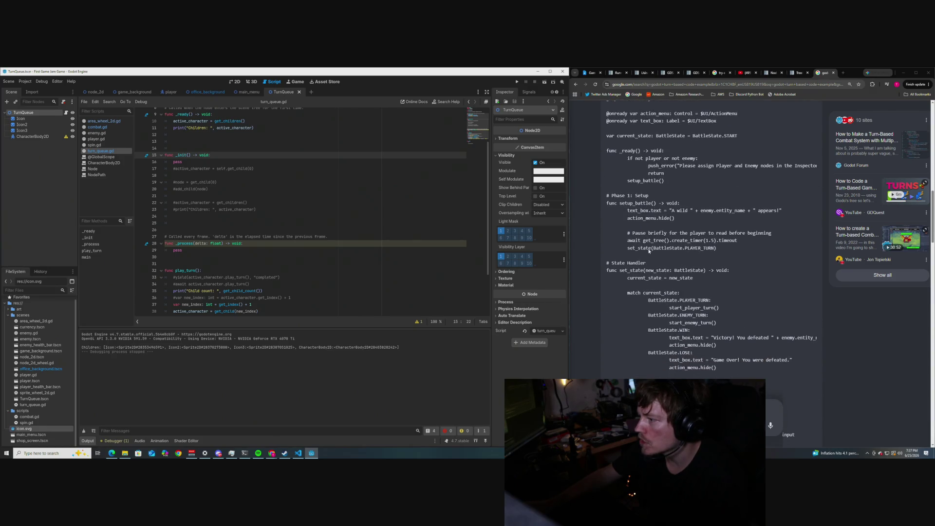
pyautogui.scroll(-1, 649, 251)
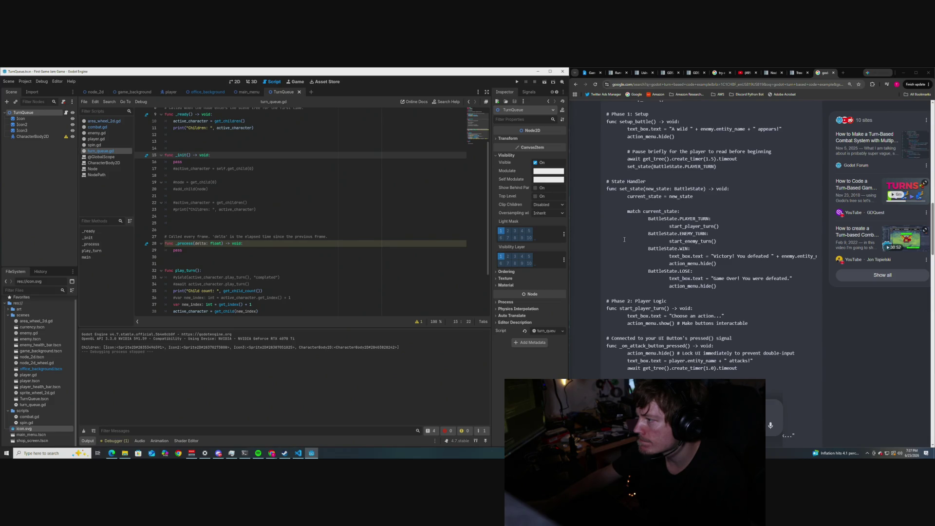
pyautogui.scroll(-2, 623, 239)
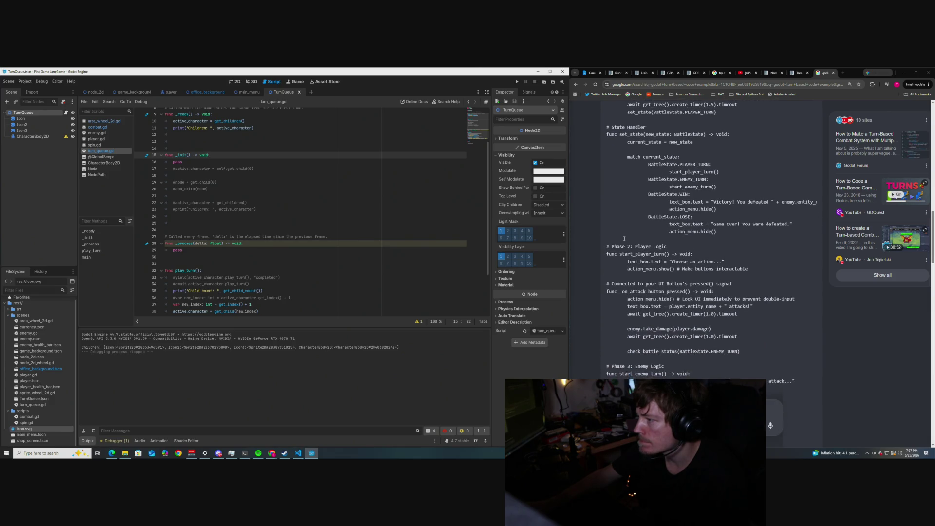
pyautogui.scroll(-5, 615, 211)
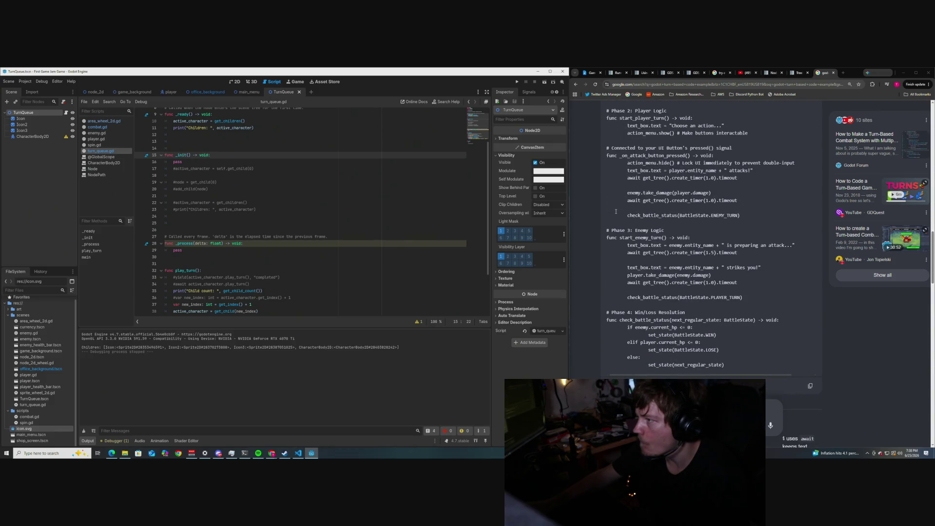
pyautogui.scroll(-1, 616, 211)
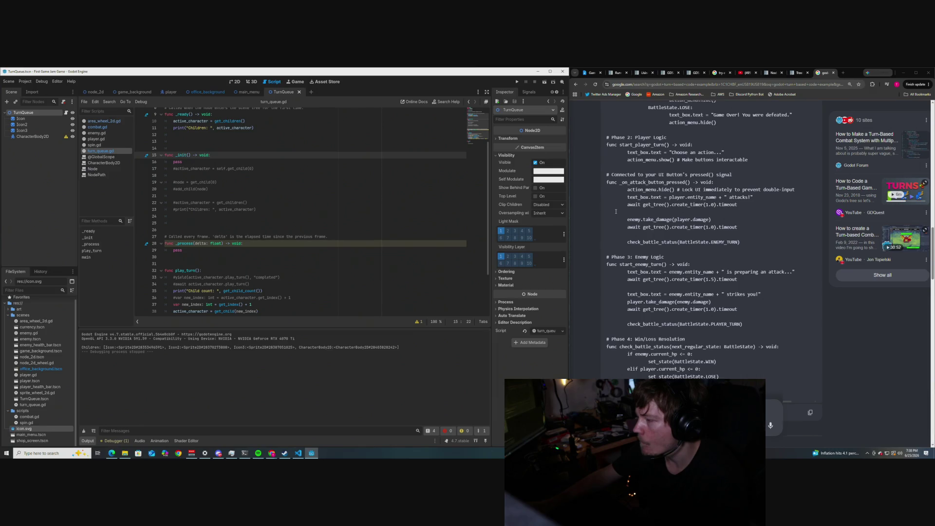
pyautogui.scroll(10, 615, 212)
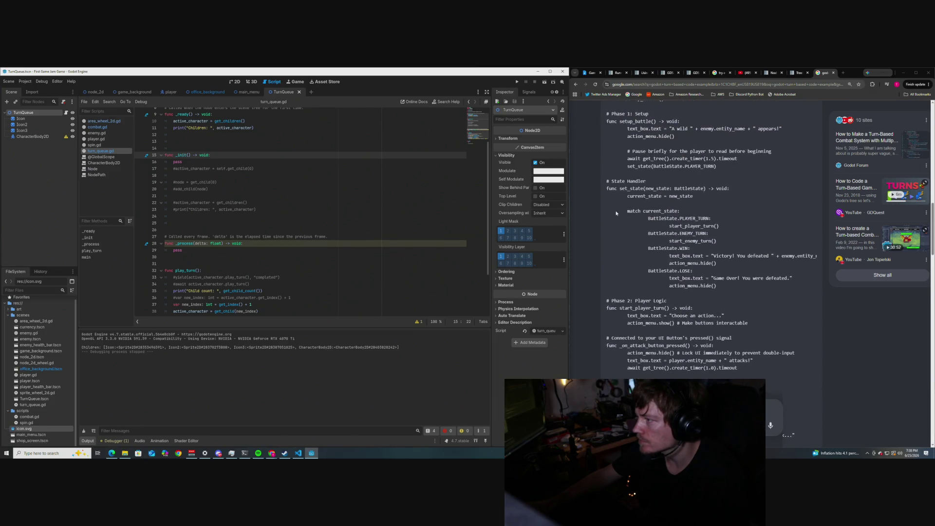
pyautogui.scroll(3, 617, 213)
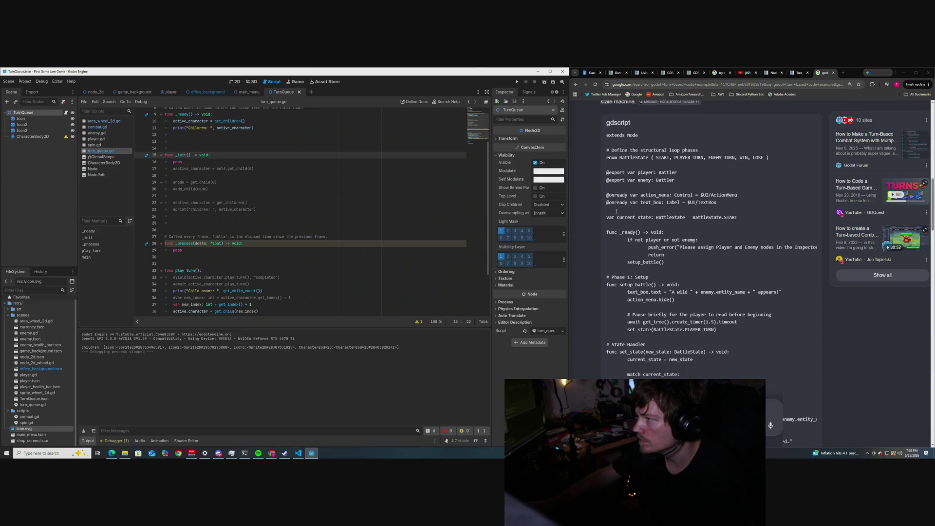
pyautogui.scroll(-1, 616, 211)
pyautogui.scroll(1, 616, 212)
pyautogui.scroll(-2, 616, 210)
pyautogui.scroll(2, 237, 210)
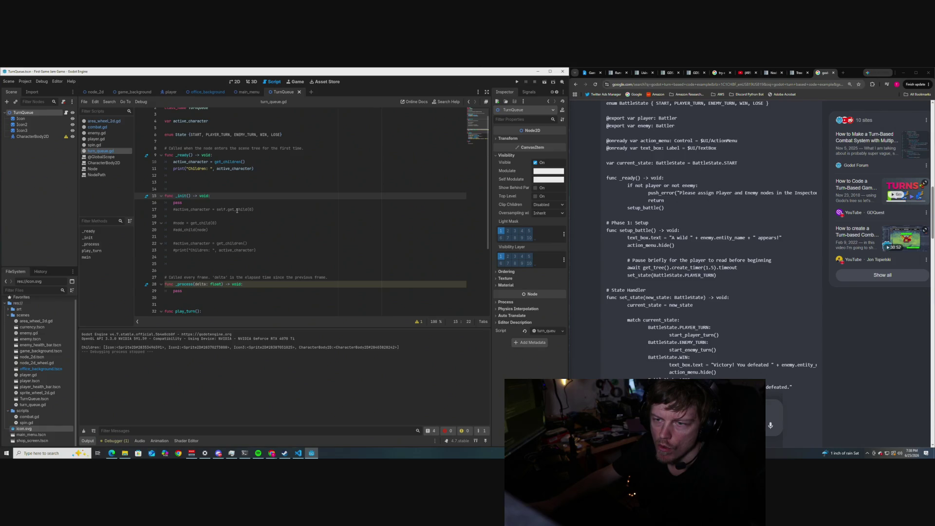
pyautogui.scroll(-5, 237, 210)
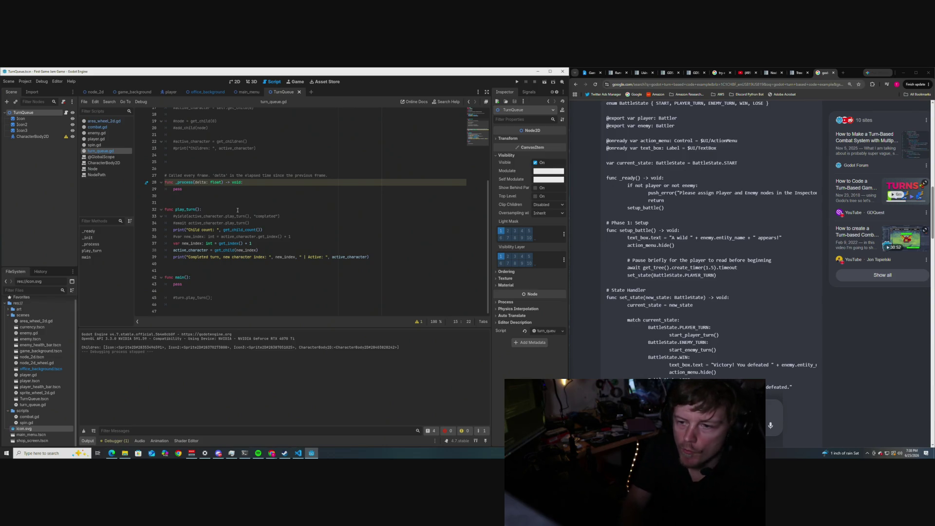
pyautogui.scroll(1, 236, 210)
pyautogui.scroll(1, 237, 211)
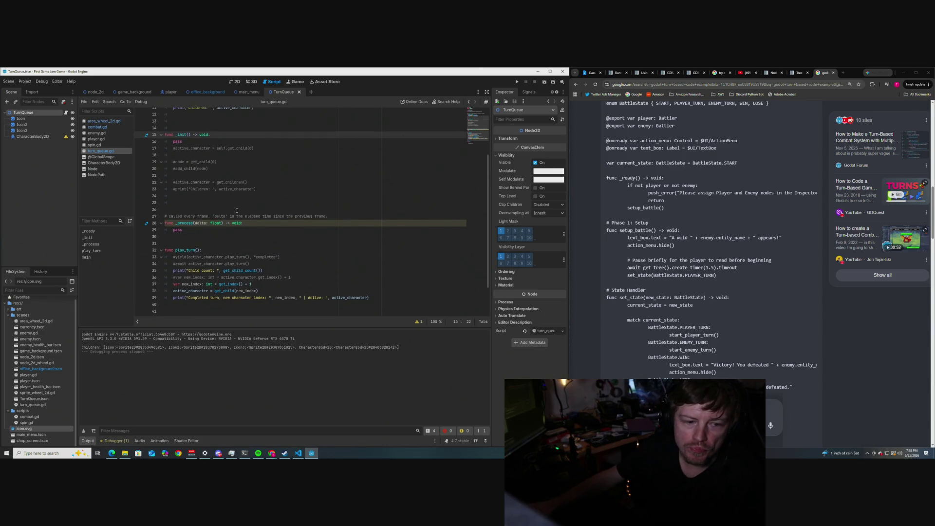
pyautogui.scroll(1, 236, 210)
pyautogui.scroll(-2, 237, 211)
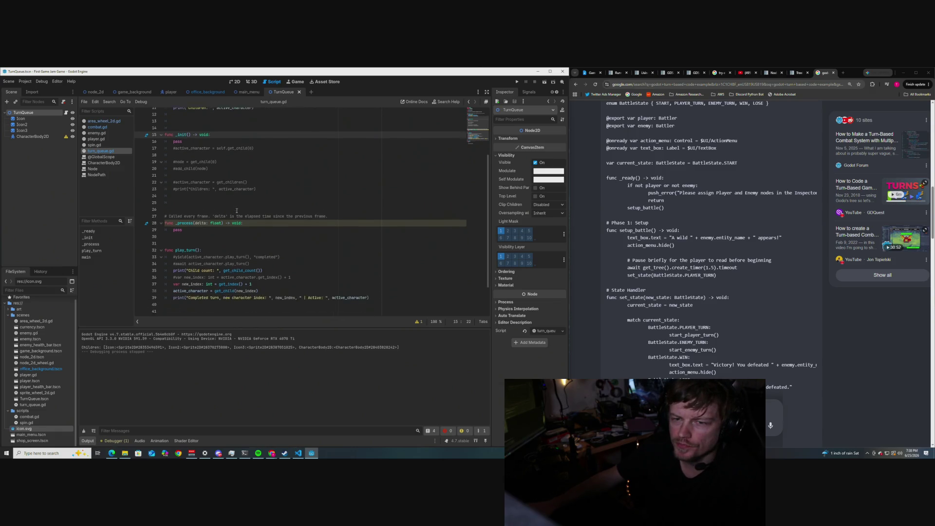
pyautogui.scroll(2, 236, 211)
pyautogui.scroll(-3, 236, 210)
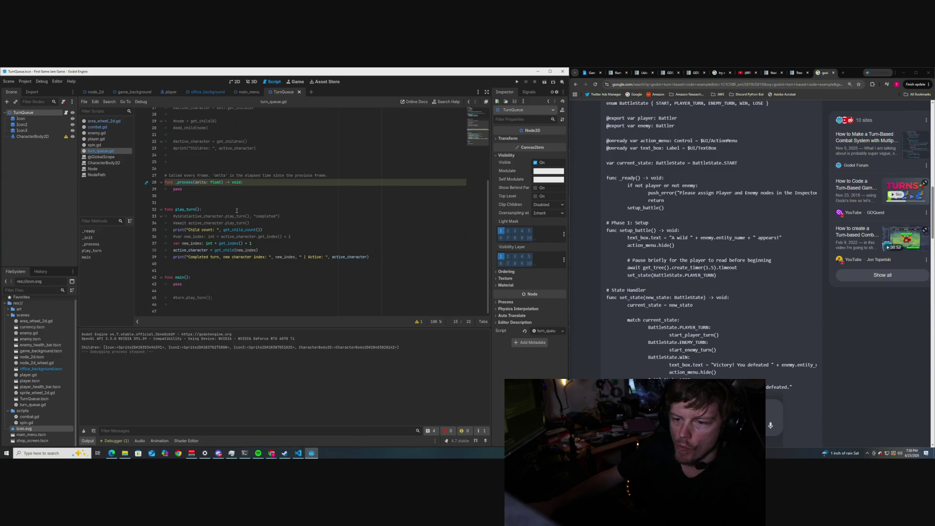
pyautogui.scroll(3, 237, 210)
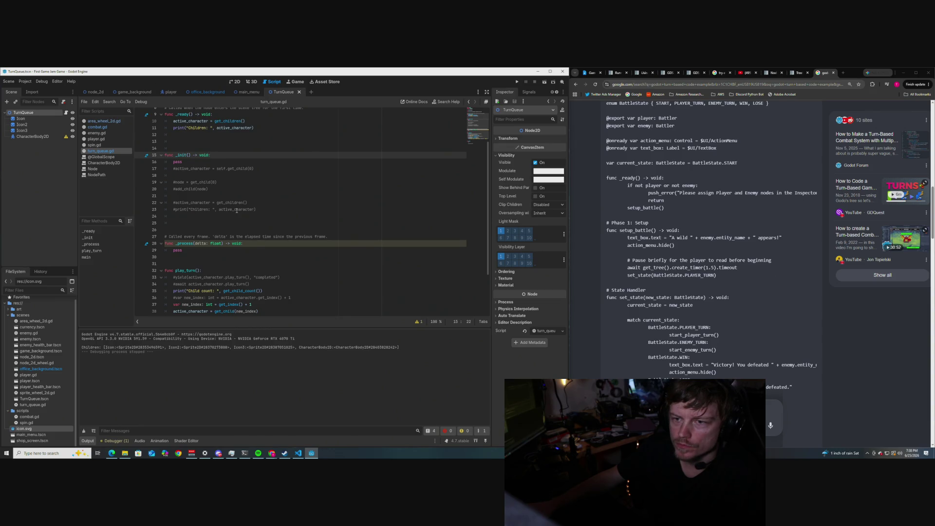
pyautogui.scroll(-3, 237, 210)
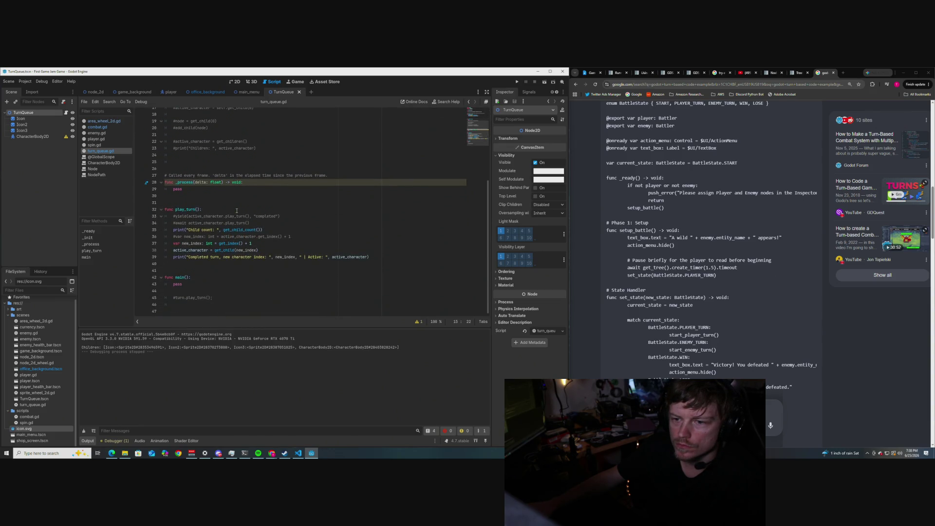
pyautogui.scroll(5, 237, 210)
pyautogui.click(262, 187)
pyautogui.write('p')
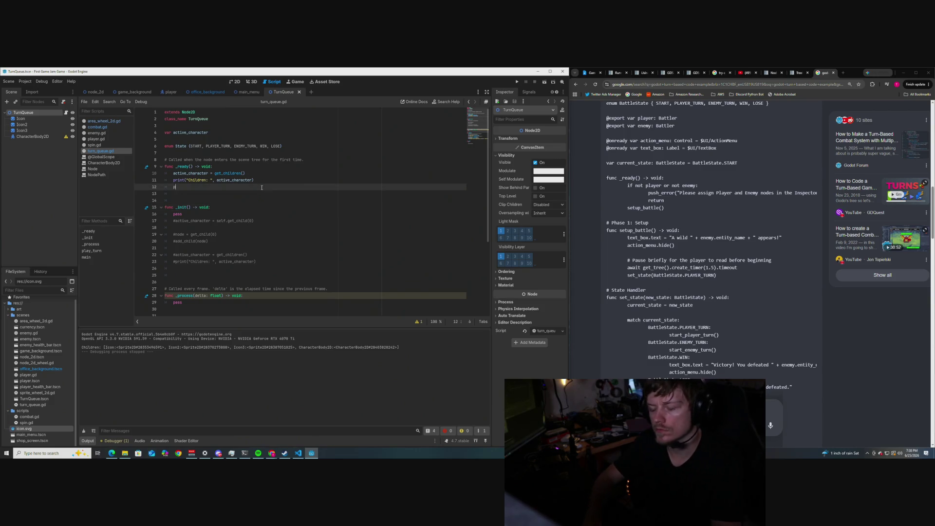
pyautogui.write('lay_t')
# Step: Complete the play_turn() call in _ready, test-run the scene, and stop it after the Icon2 turn output
pyautogui.press('Return')
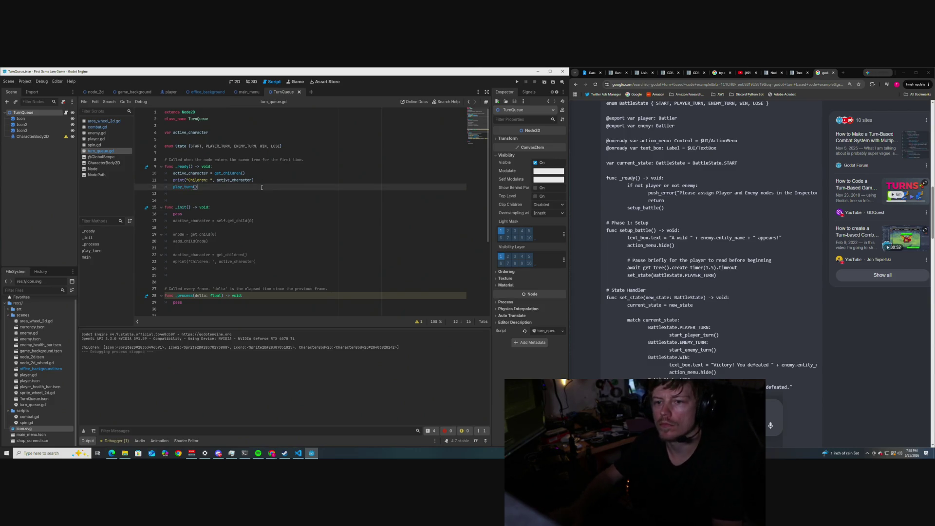
pyautogui.press('Return')
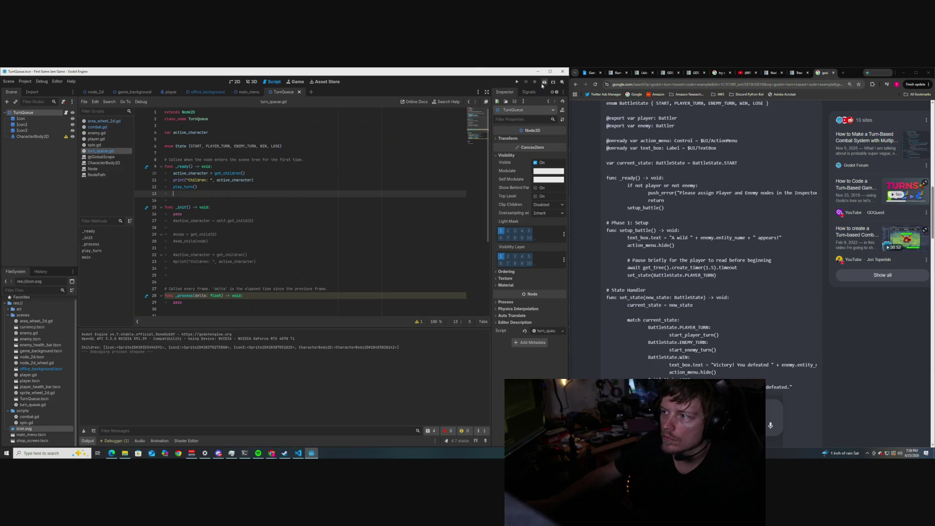
pyautogui.click(543, 83)
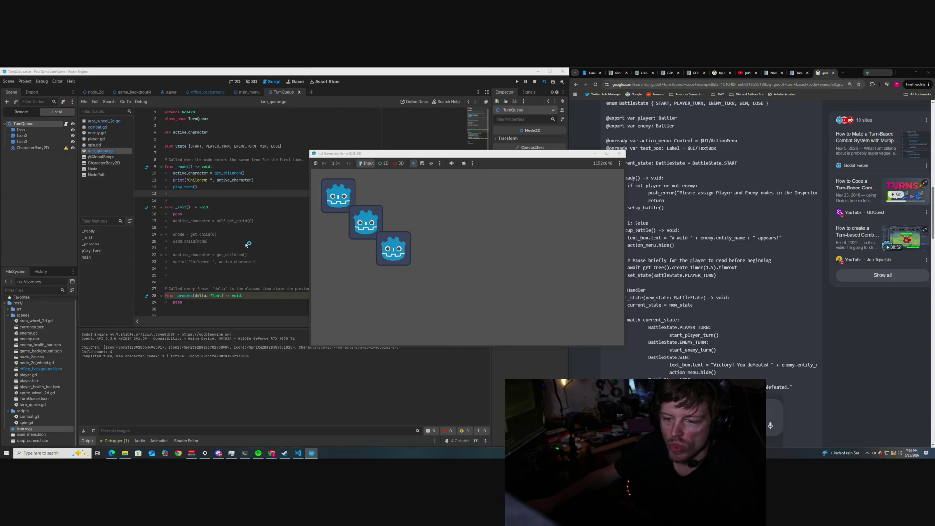
pyautogui.moveTo(420, 155)
pyautogui.mouseDown()
pyautogui.moveTo(391, 156)
pyautogui.moveTo(560, 169)
pyautogui.moveTo(377, 162)
pyautogui.mouseUp()
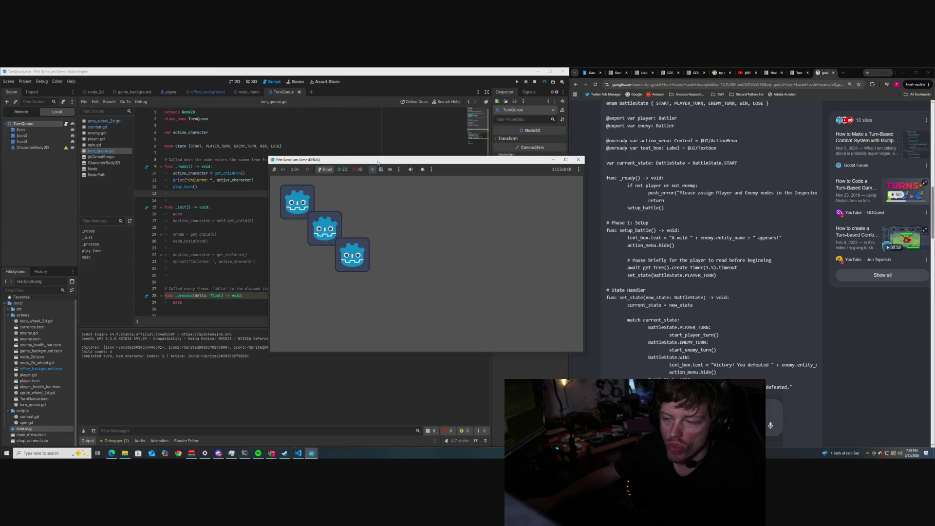
pyautogui.click(578, 160)
pyautogui.click(246, 199)
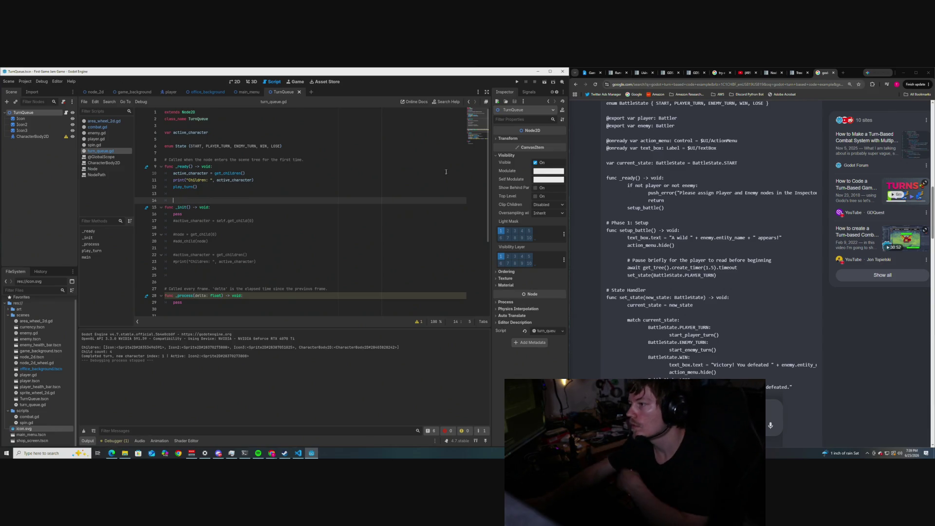
pyautogui.scroll(-1, 674, 196)
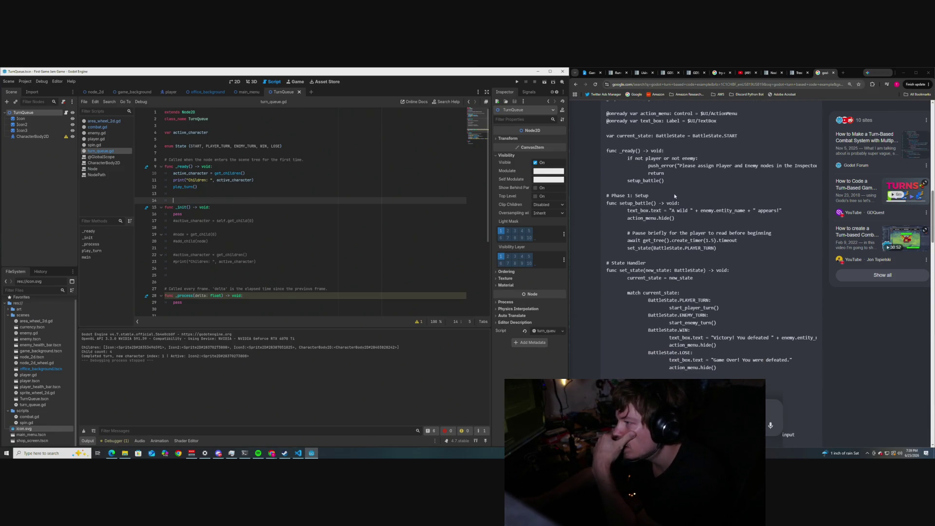
pyautogui.scroll(-1, 674, 195)
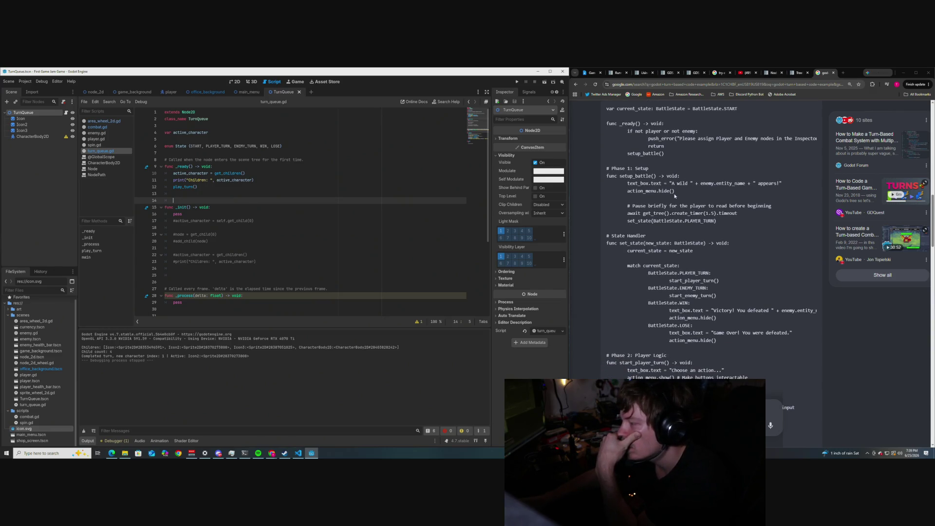
pyautogui.scroll(-1, 674, 195)
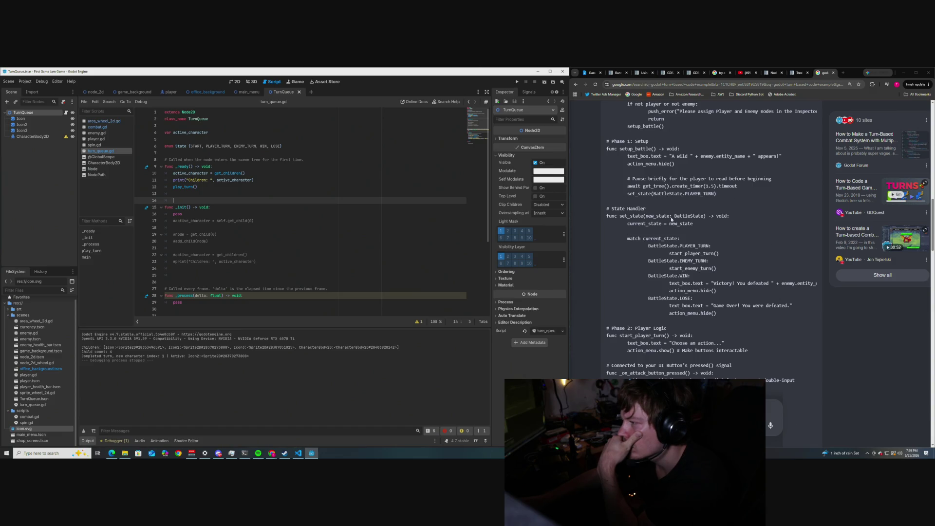
pyautogui.scroll(-1, 671, 219)
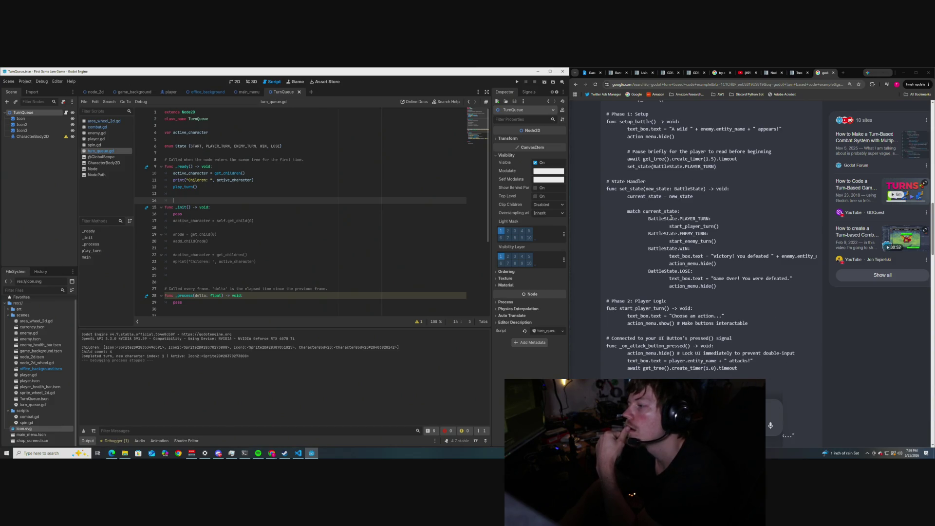
pyautogui.scroll(-2, 624, 219)
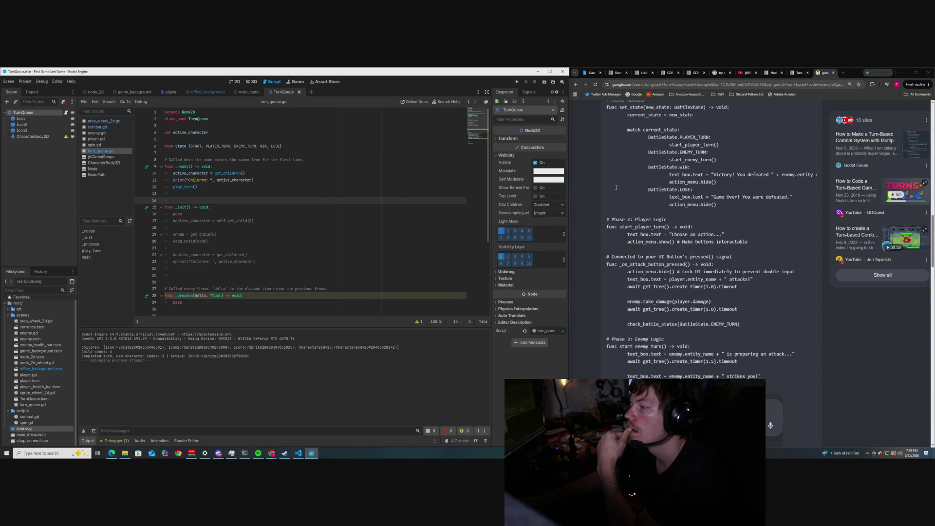
pyautogui.scroll(1, 616, 188)
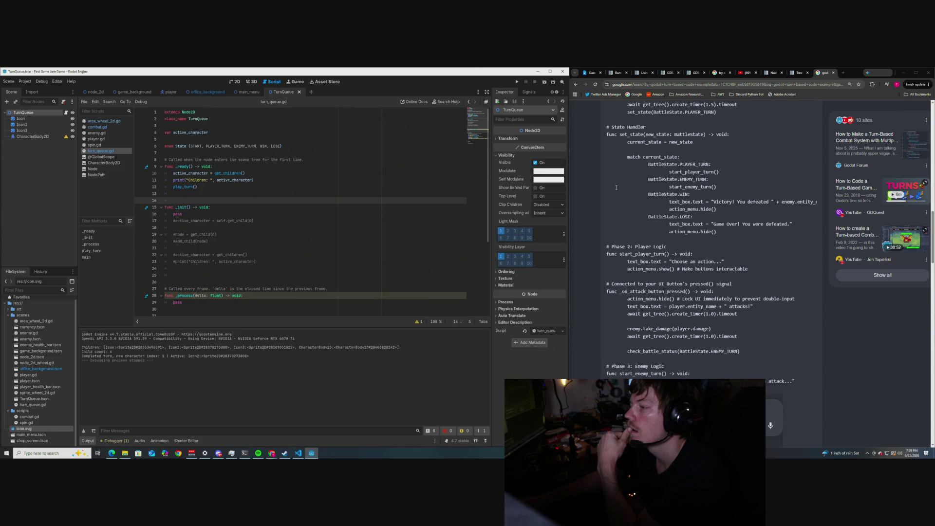
pyautogui.scroll(-2, 616, 187)
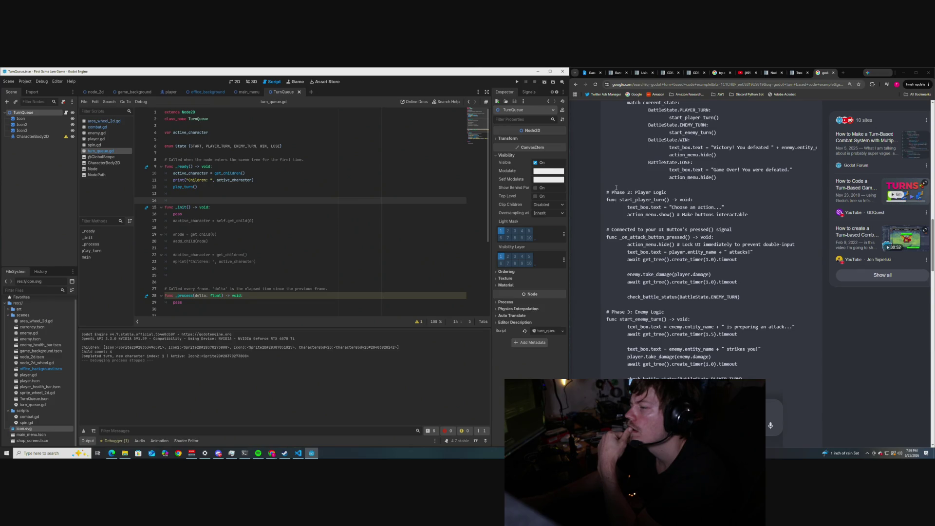
pyautogui.scroll(-1, 615, 187)
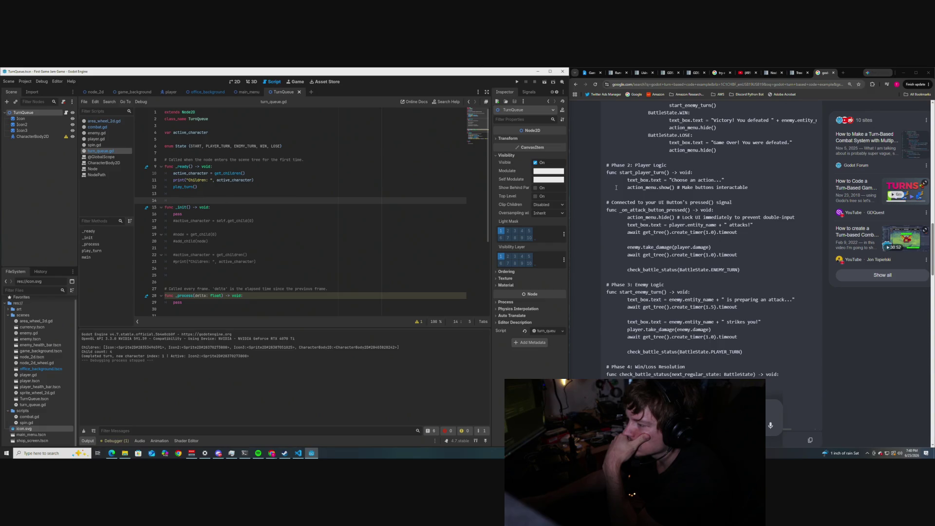
pyautogui.scroll(-3, 616, 188)
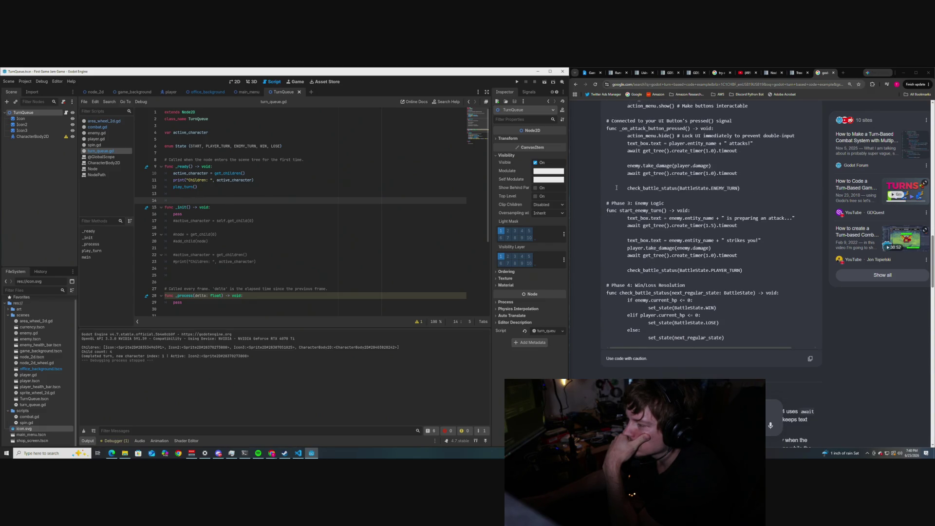
pyautogui.scroll(6, 616, 188)
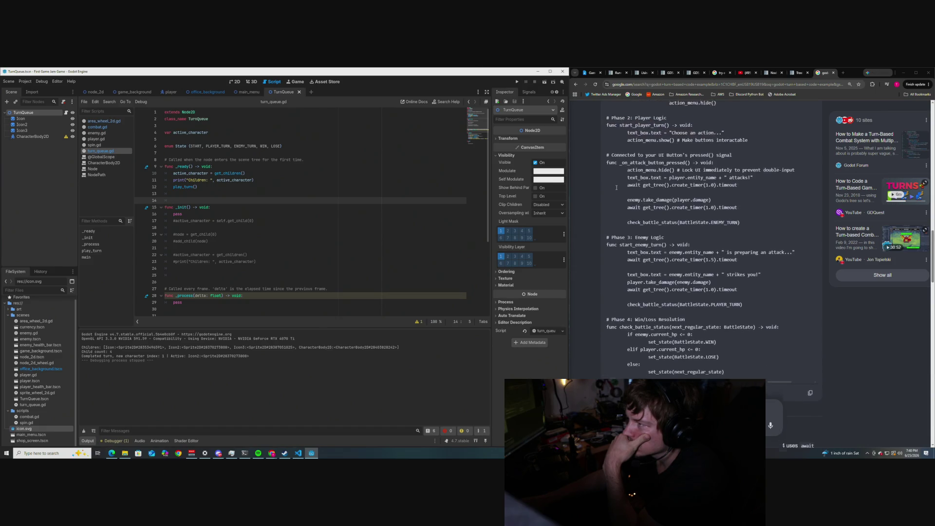
pyautogui.scroll(6, 615, 187)
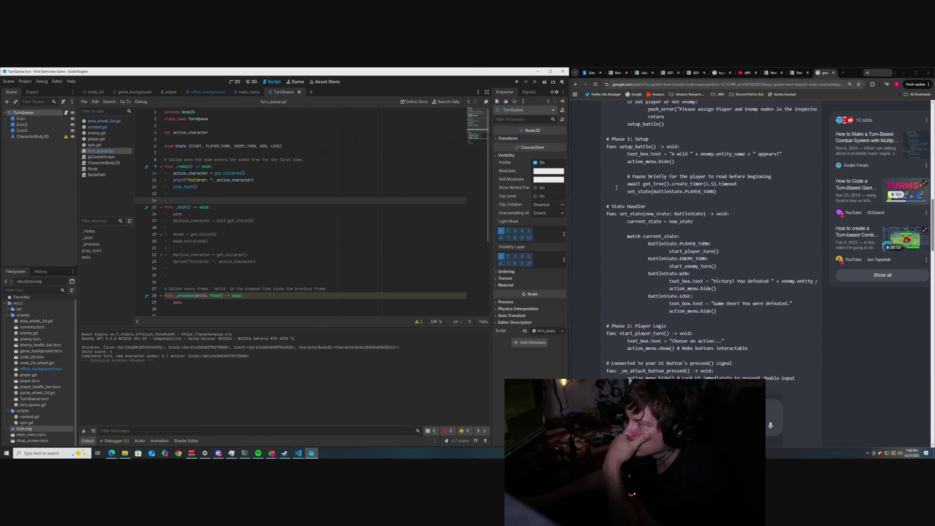
pyautogui.scroll(3, 615, 187)
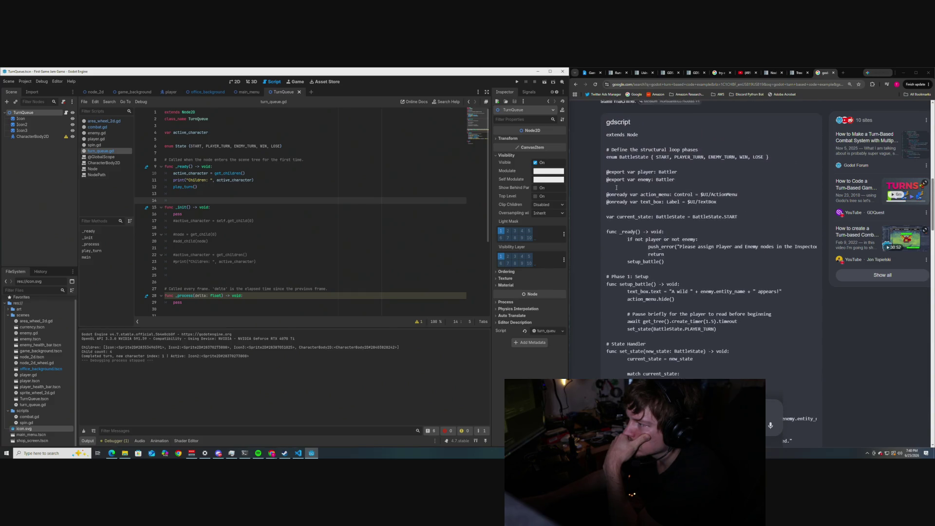
pyautogui.scroll(-6, 616, 188)
pyautogui.scroll(2, 616, 187)
pyautogui.scroll(-2, 616, 187)
pyautogui.scroll(-3, 616, 187)
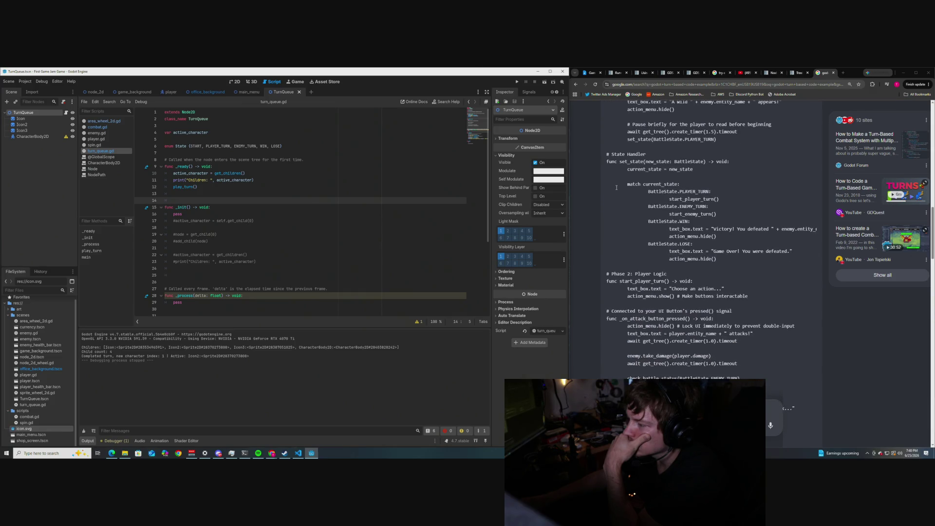
pyautogui.scroll(3, 615, 187)
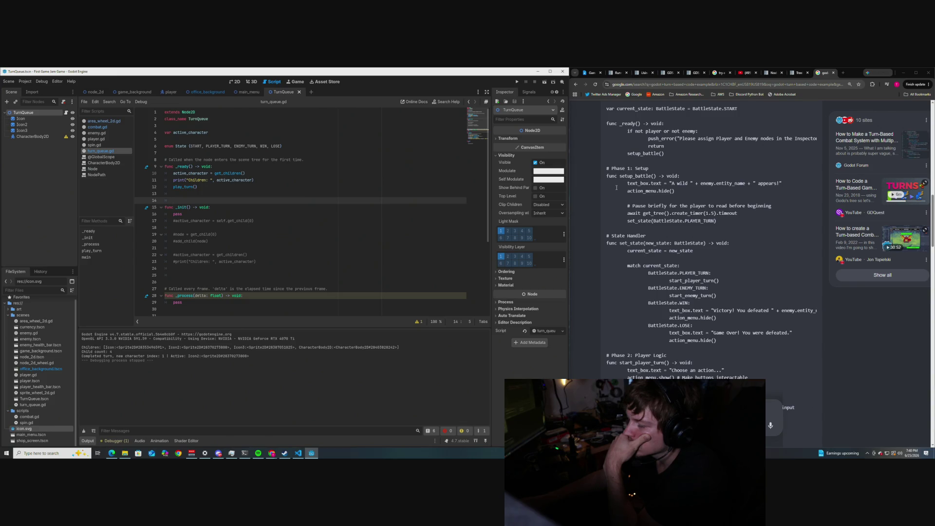
pyautogui.scroll(-2, 616, 188)
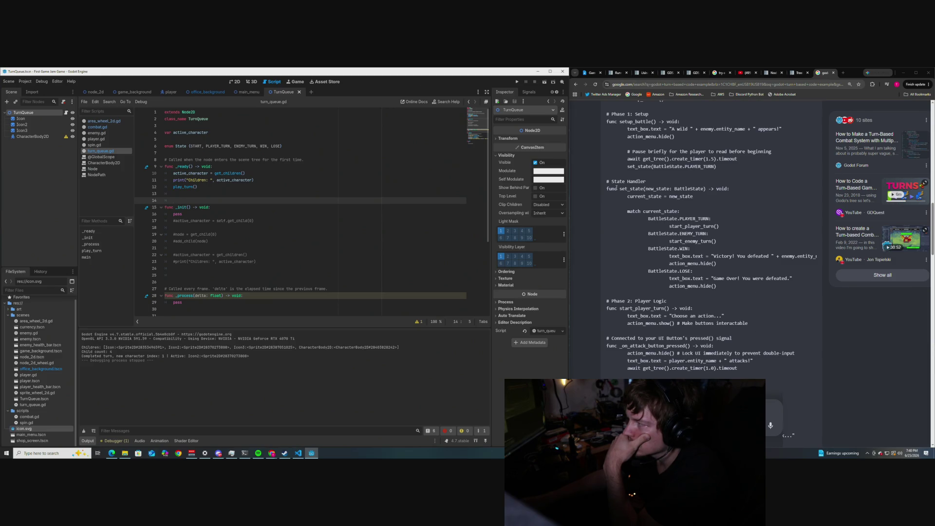
pyautogui.scroll(-4, 616, 187)
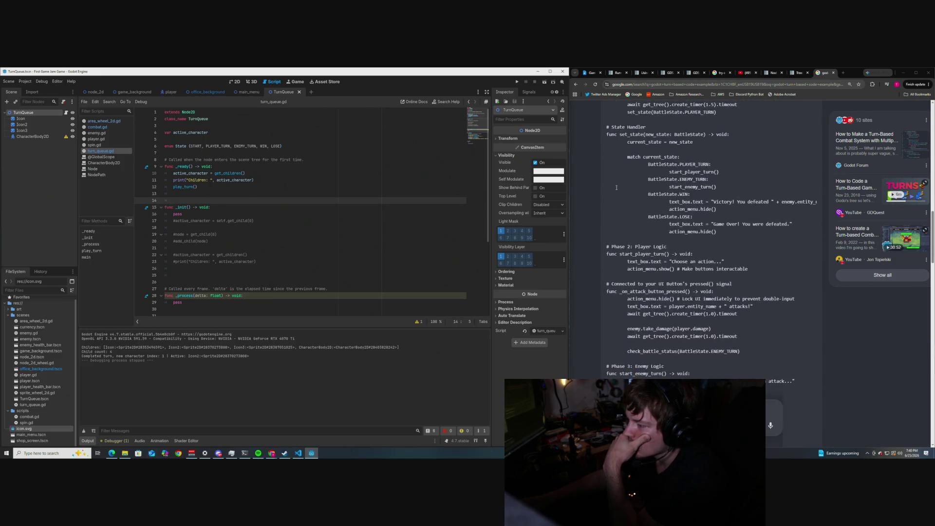
pyautogui.scroll(-3, 616, 188)
pyautogui.scroll(3, 616, 189)
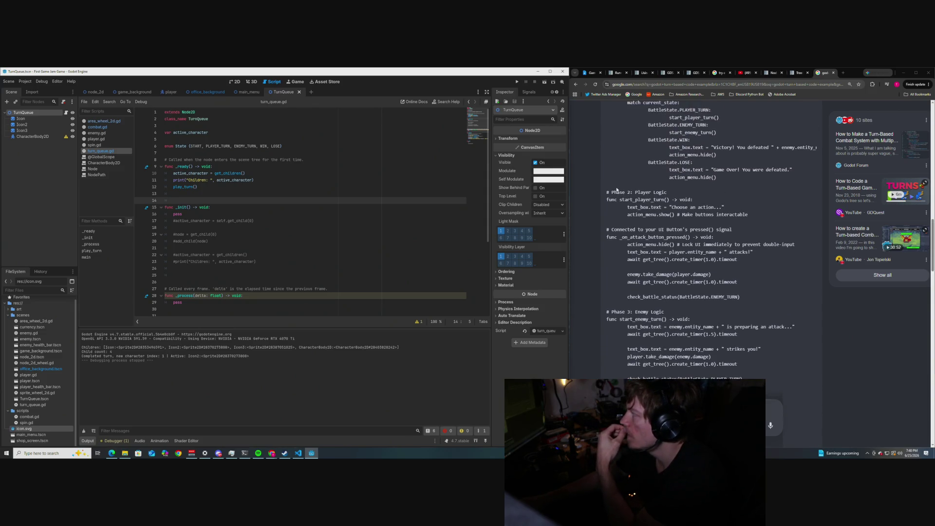
pyautogui.scroll(1, 616, 189)
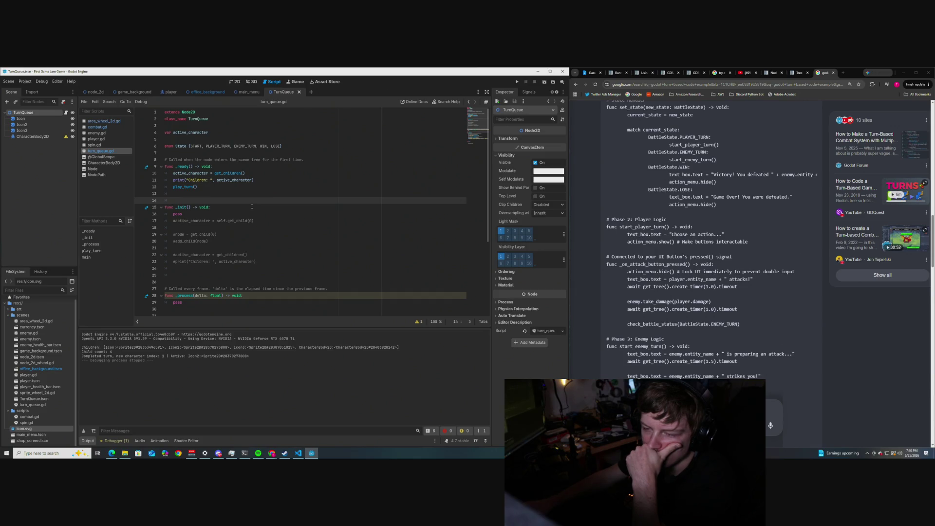
pyautogui.moveTo(225, 174)
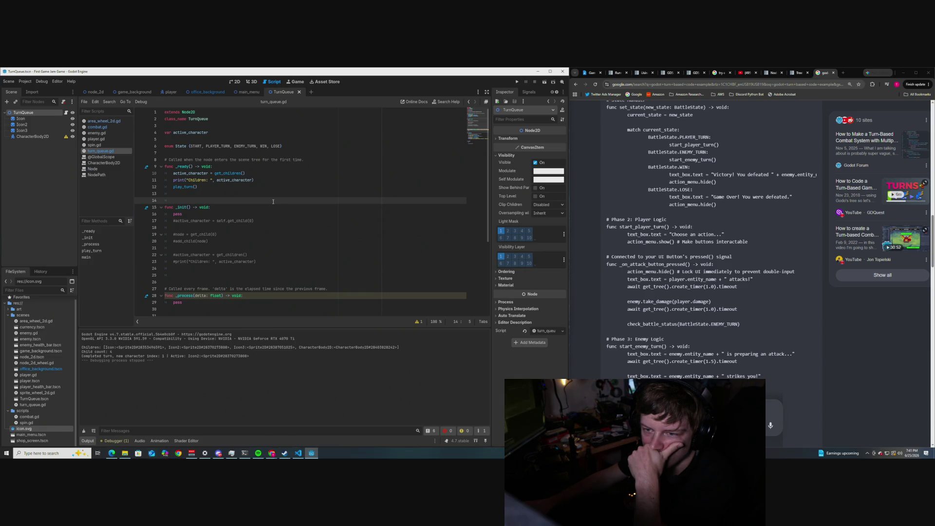
pyautogui.scroll(-5, 273, 201)
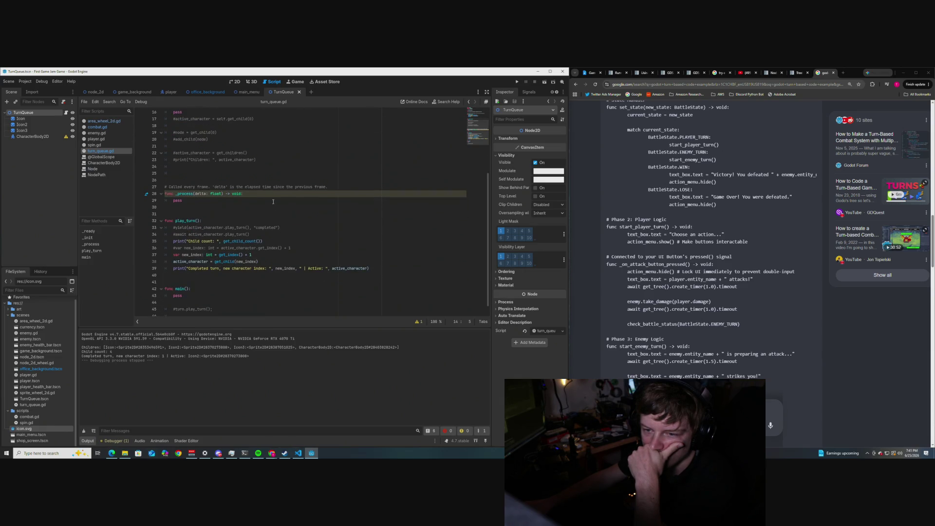
pyautogui.scroll(-1, 273, 201)
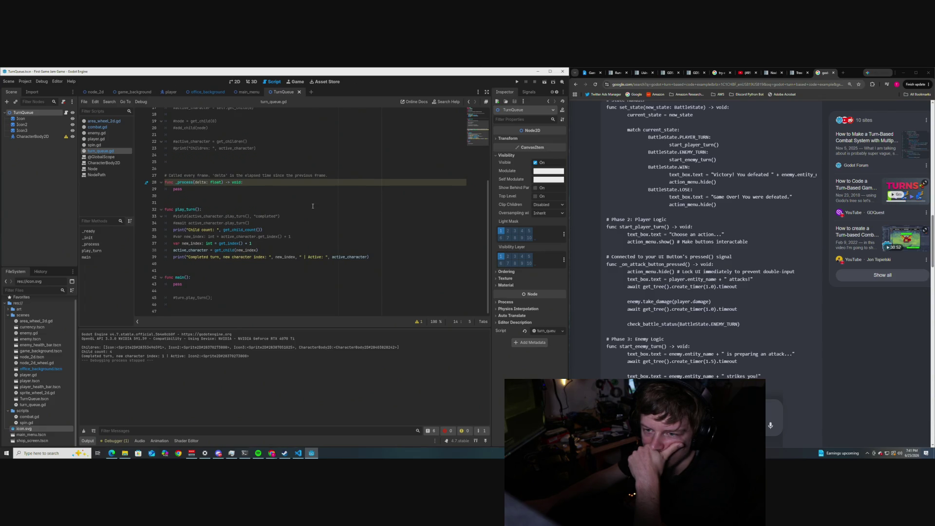
pyautogui.scroll(3, 313, 206)
pyautogui.scroll(-3, 313, 206)
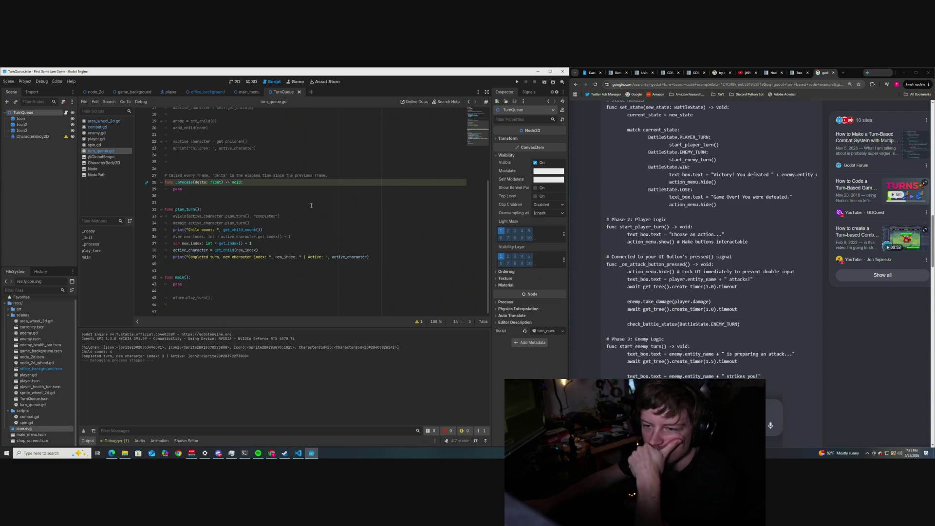
pyautogui.scroll(4, 292, 214)
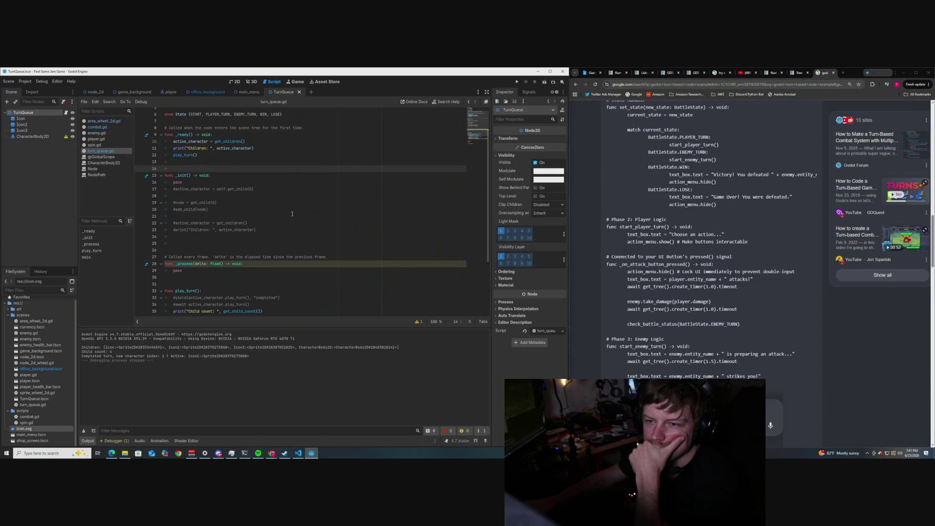
pyautogui.scroll(1, 292, 213)
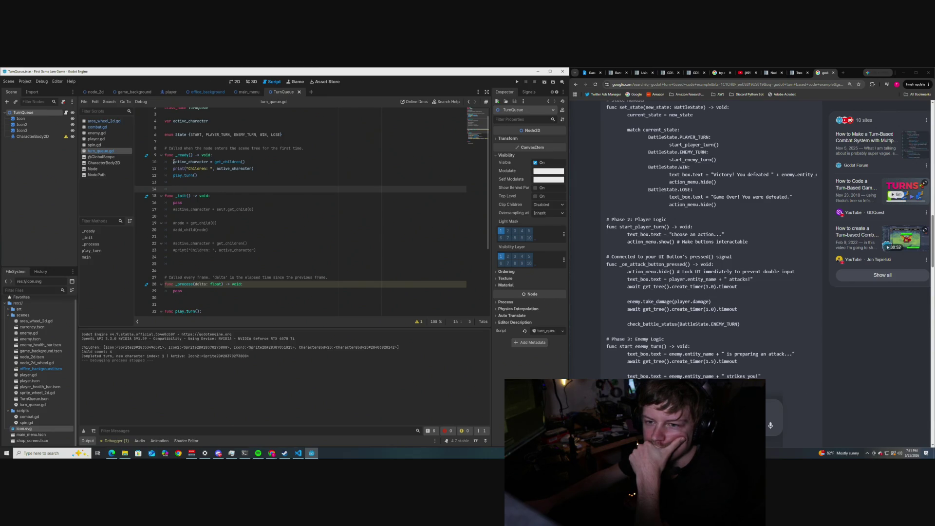
pyautogui.moveTo(174, 162)
pyautogui.click(247, 162)
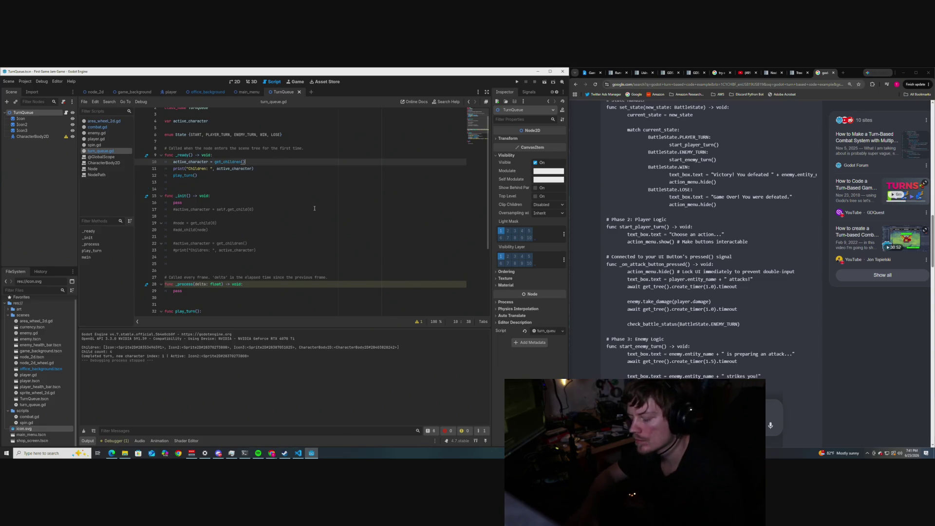
# Step: Duplicate the _ready assignment as nodes_children = get_children() and print nodes_children instead
pyautogui.press('Return')
pyautogui.click(238, 163)
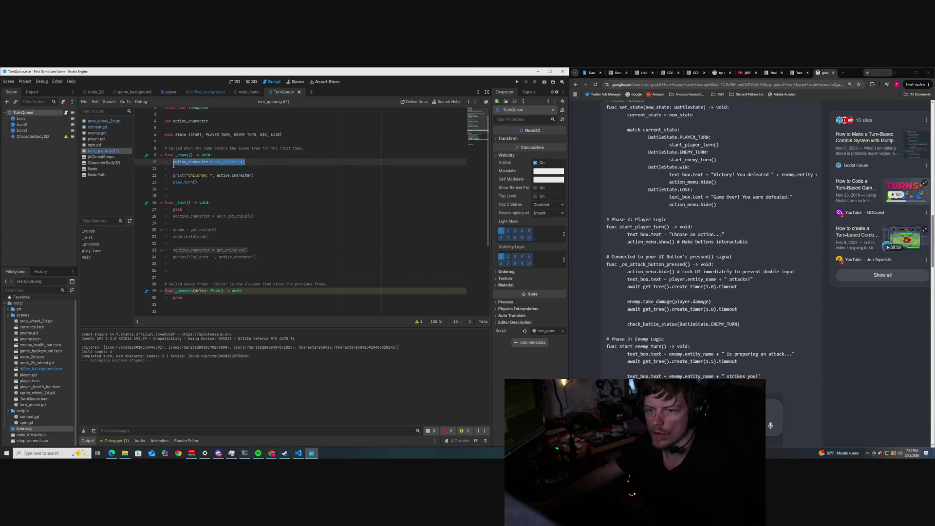
pyautogui.click(176, 169)
pyautogui.hotkey('ctrl', 'v')
pyautogui.moveTo(208, 162); pyautogui.dragTo(174, 163)
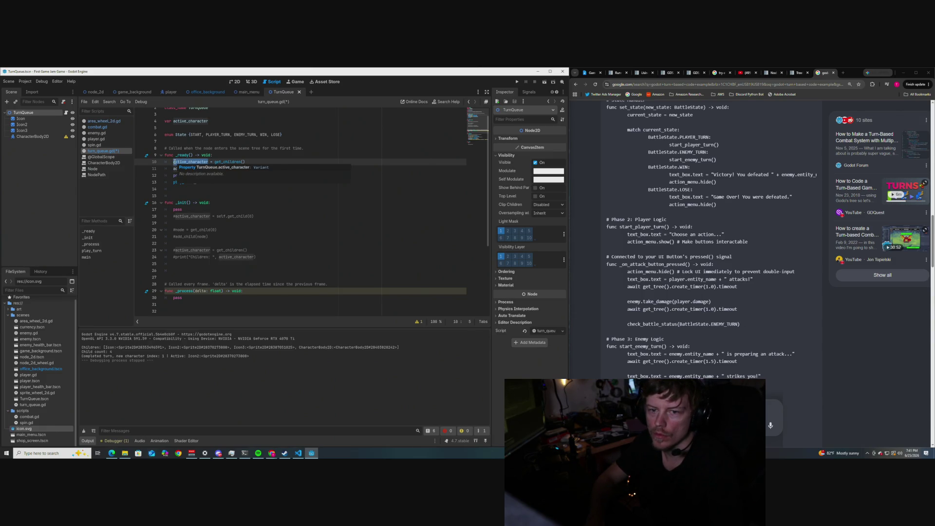
pyautogui.write('all')
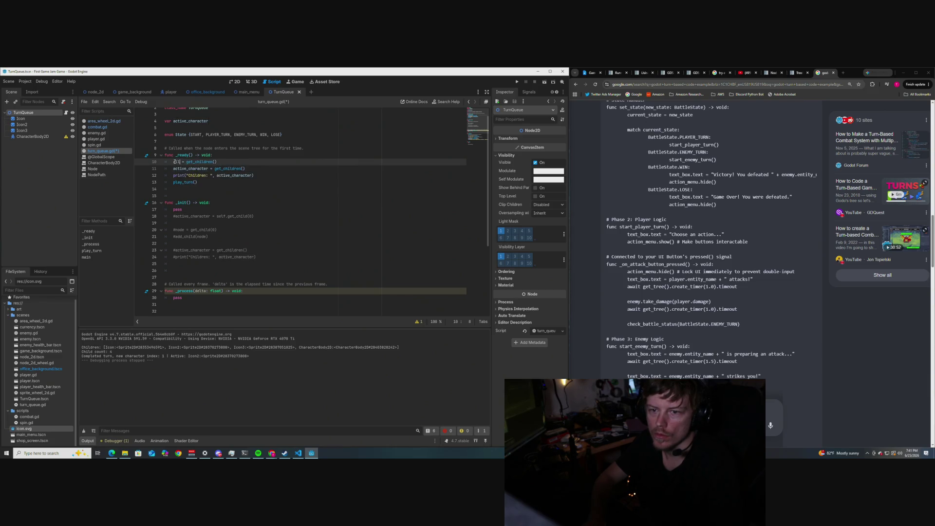
pyautogui.press('BackSpace')
pyautogui.press('BackSpace')
pyautogui.press('BackSpace')
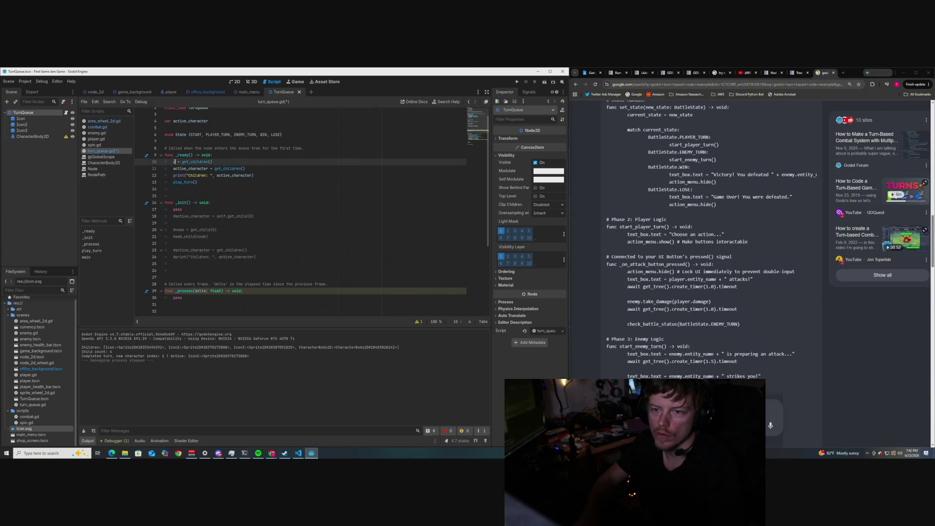
pyautogui.write('nodes_chil')
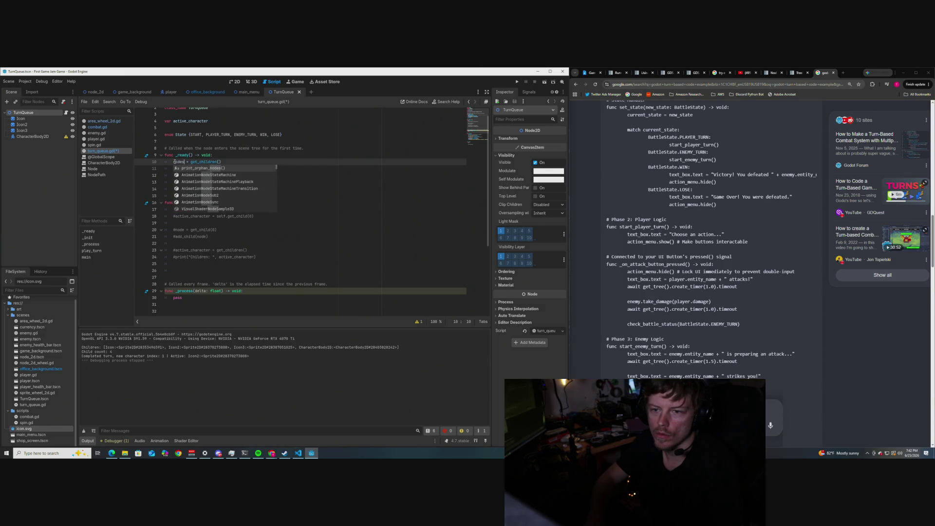
pyautogui.write('dren')
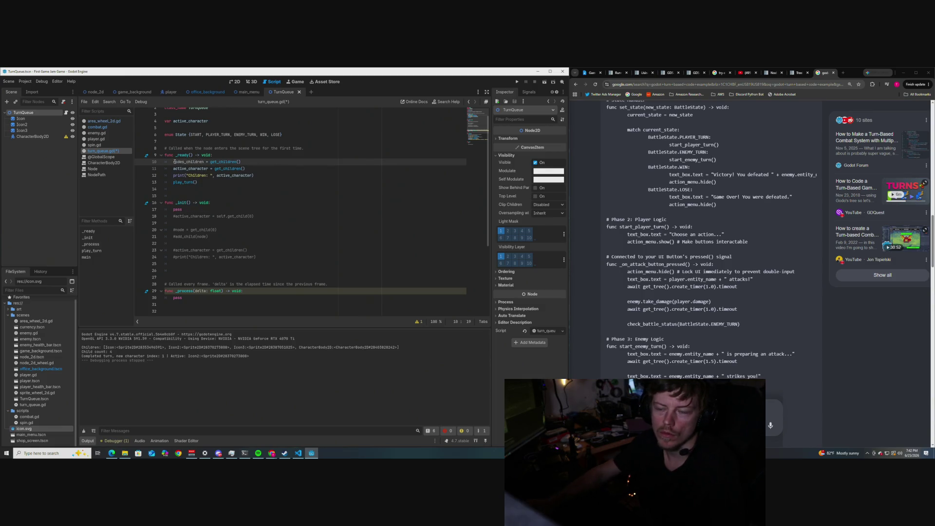
pyautogui.press('Down')
pyautogui.press('Down')
pyautogui.press('Down')
pyautogui.doubleClick(241, 176)
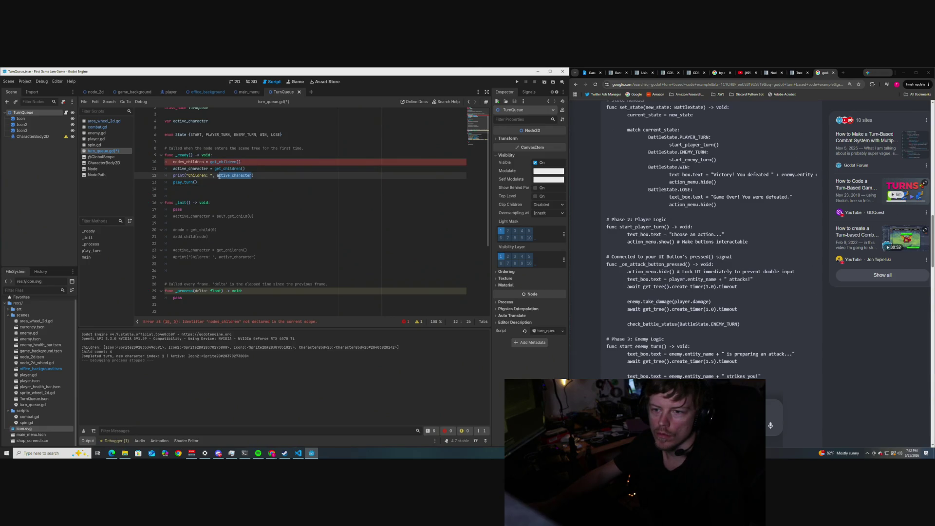
pyautogui.write('nodes')
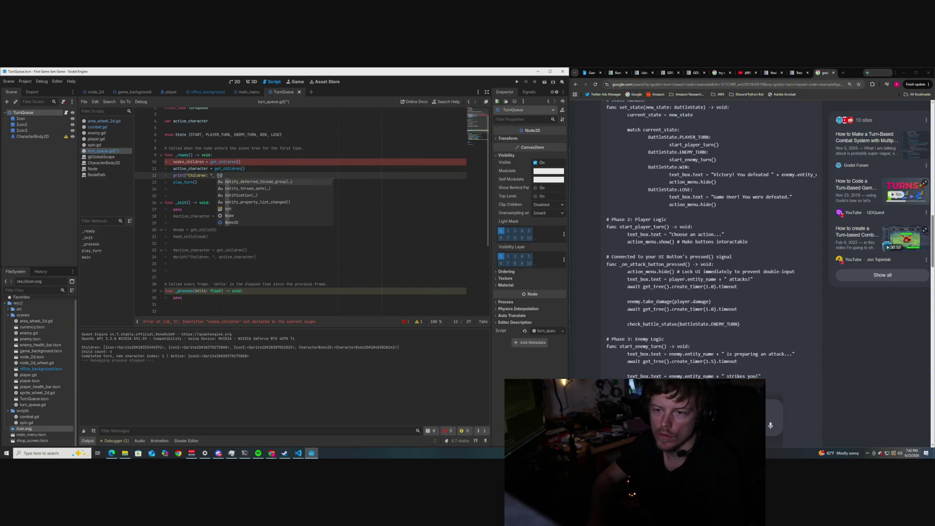
pyautogui.write('_childr')
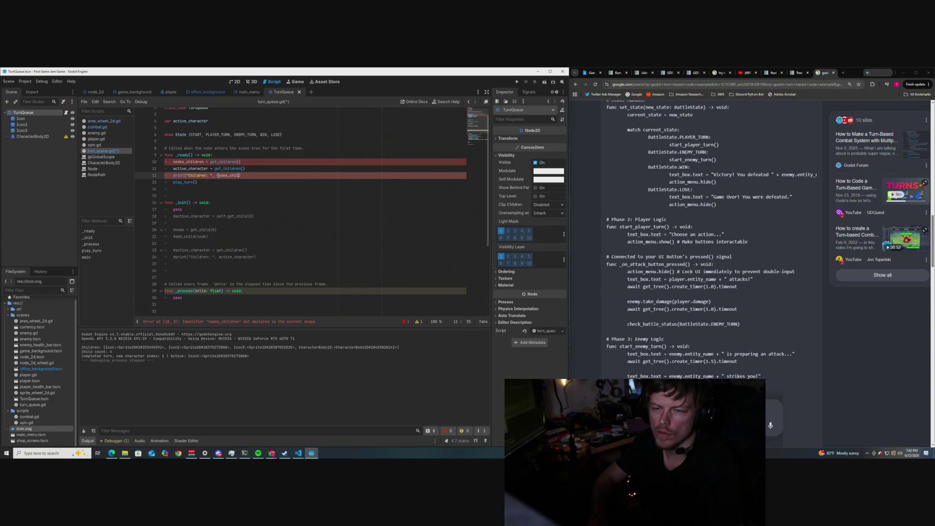
pyautogui.write('en')
# Step: Declare var nodes_children and set active_character = get_child(0) in _ready
pyautogui.click(249, 162)
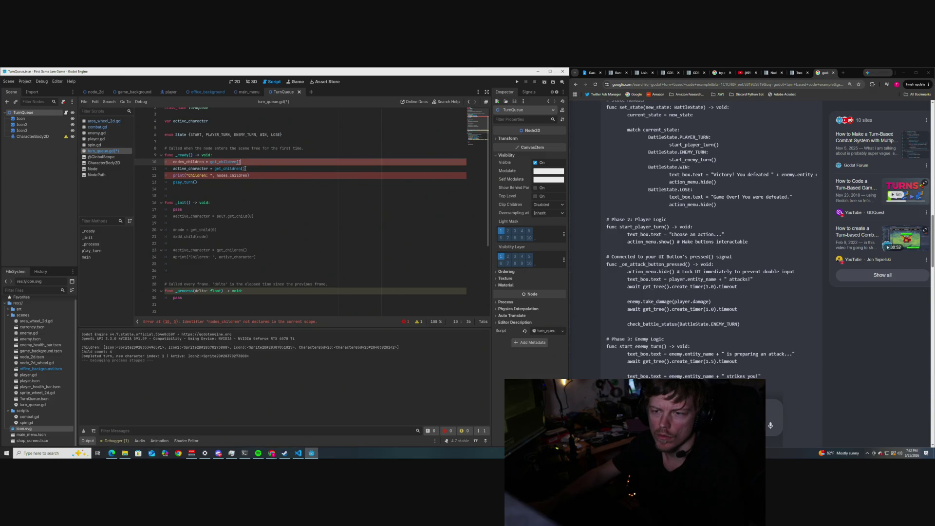
pyautogui.moveTo(242, 168); pyautogui.dragTo(232, 168)
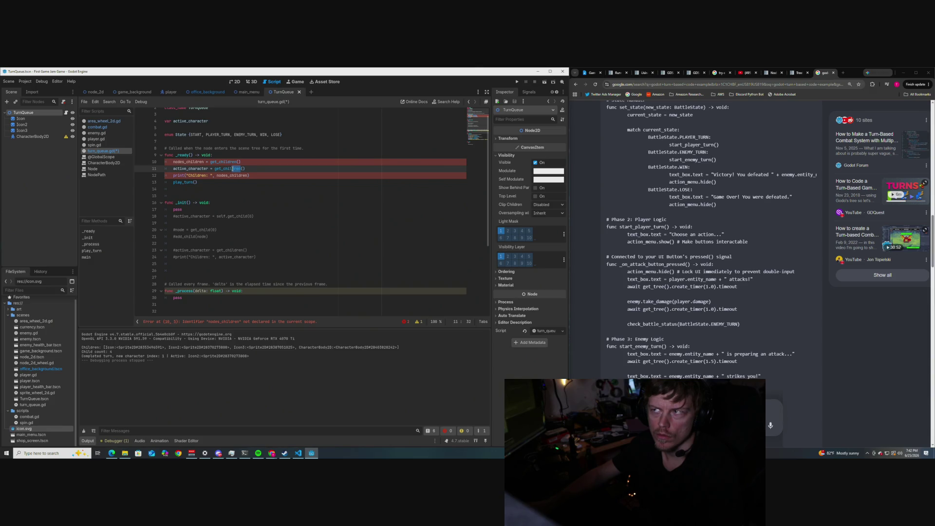
pyautogui.press('BackSpace')
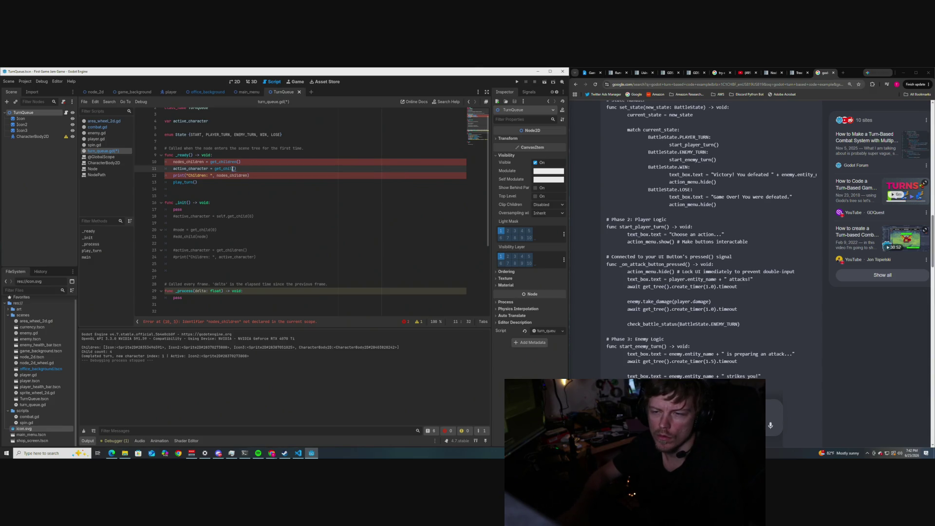
pyautogui.press('Left')
pyautogui.press('Left')
pyautogui.write('d')
pyautogui.press('Right')
pyautogui.press('Right')
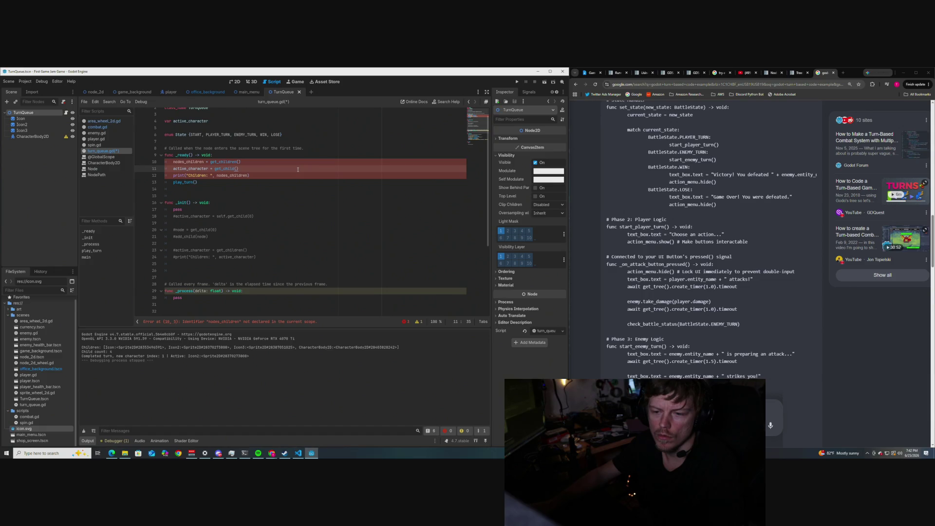
pyautogui.scroll(1, 261, 185)
pyautogui.click(224, 136)
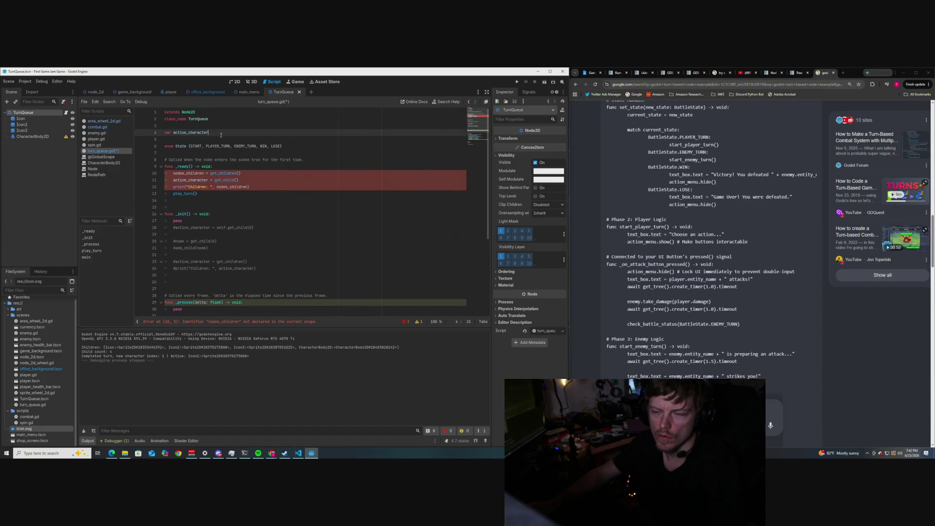
pyautogui.press('Return')
pyautogui.write('var nodes_childr')
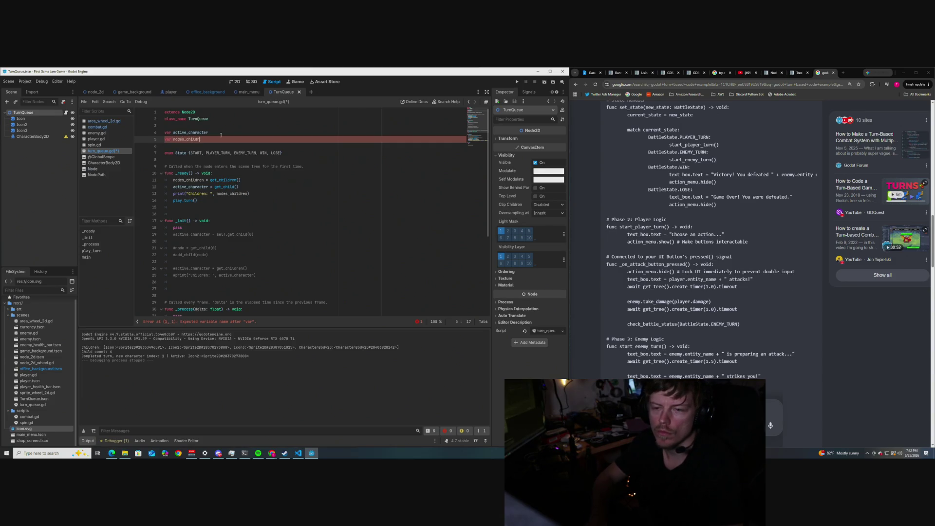
pyautogui.write('en')
pyautogui.click(229, 200)
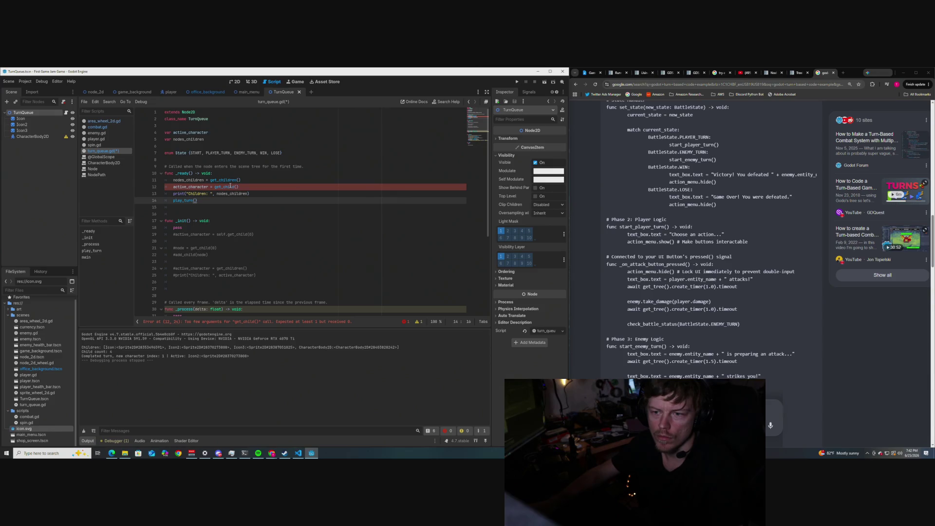
pyautogui.click(237, 186)
pyautogui.write('0')
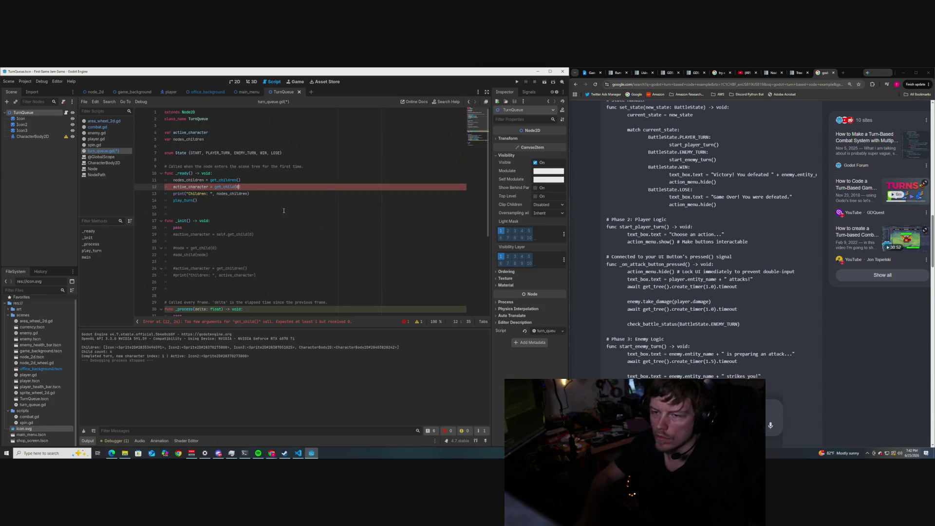
# Step: Check the edited _ready and _init code and save turn_queue.gd
pyautogui.click(236, 229)
pyautogui.scroll(-1, 236, 212)
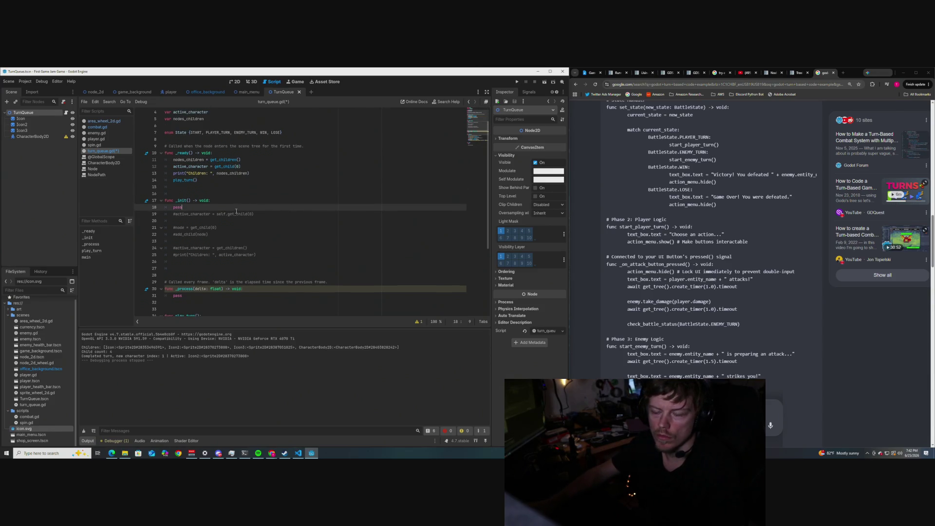
pyautogui.scroll(1, 236, 211)
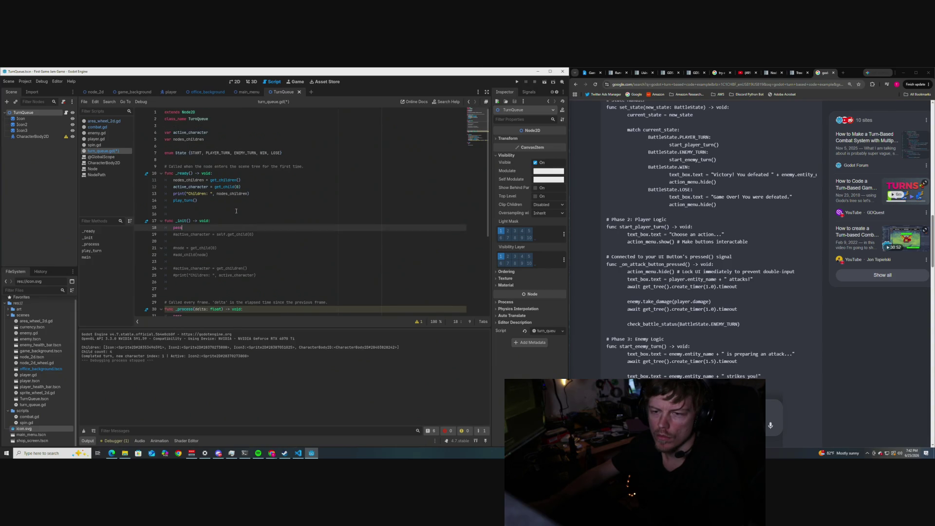
pyautogui.click(216, 187)
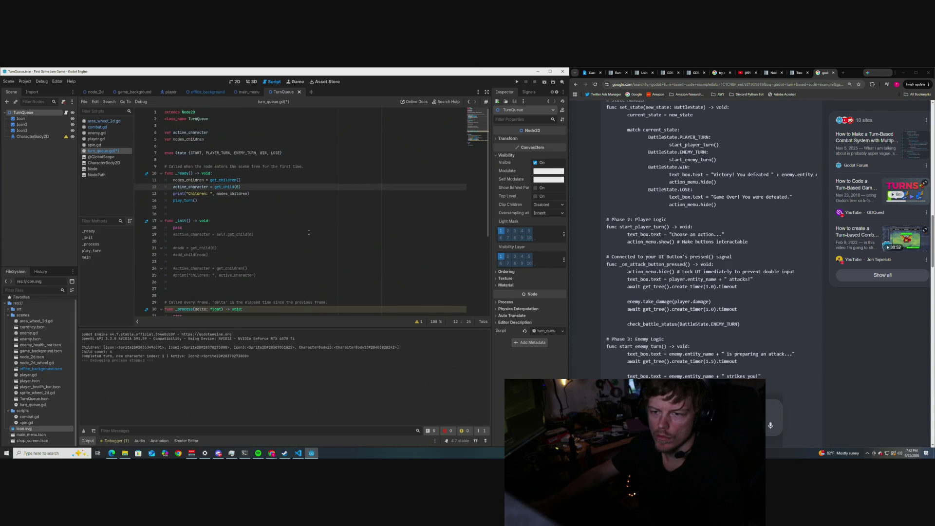
pyautogui.hotkey('ctrl', 's')
pyautogui.scroll(-1, 275, 213)
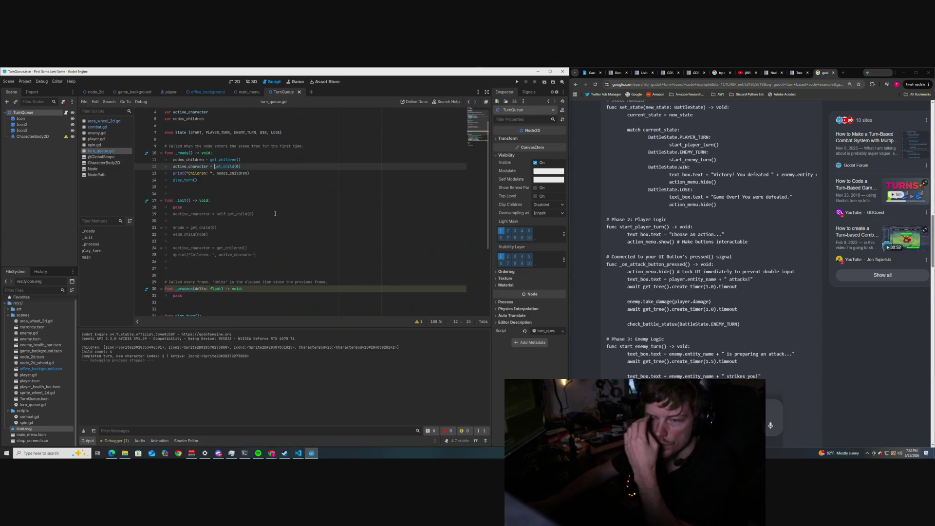
pyautogui.scroll(-4, 259, 208)
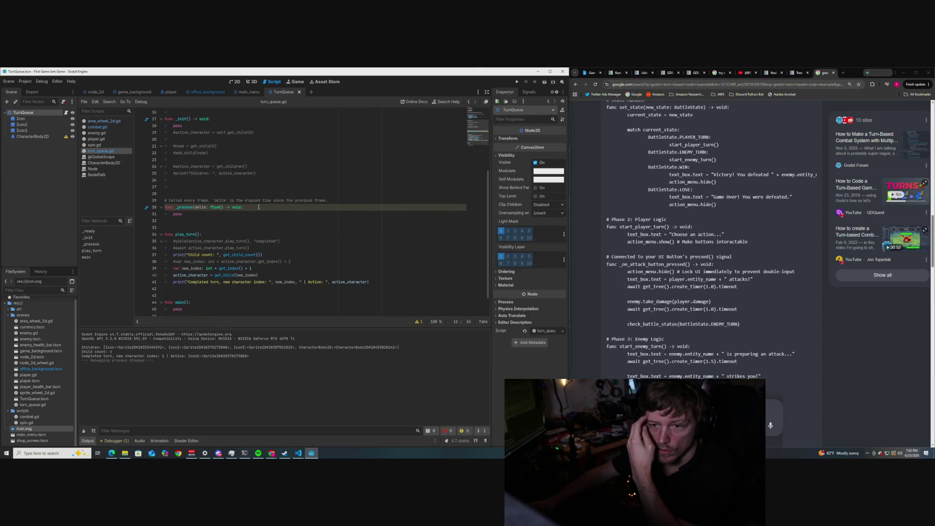
pyautogui.scroll(-1, 258, 207)
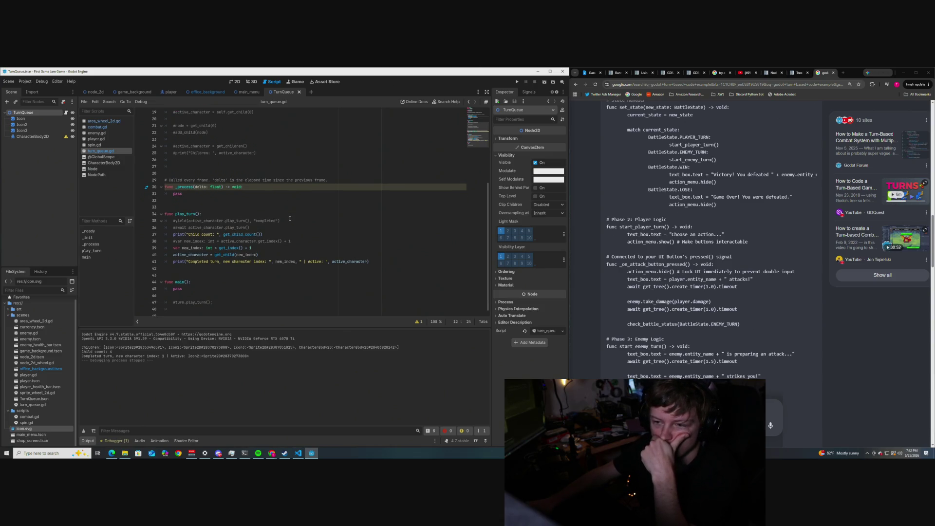
pyautogui.scroll(-1, 290, 218)
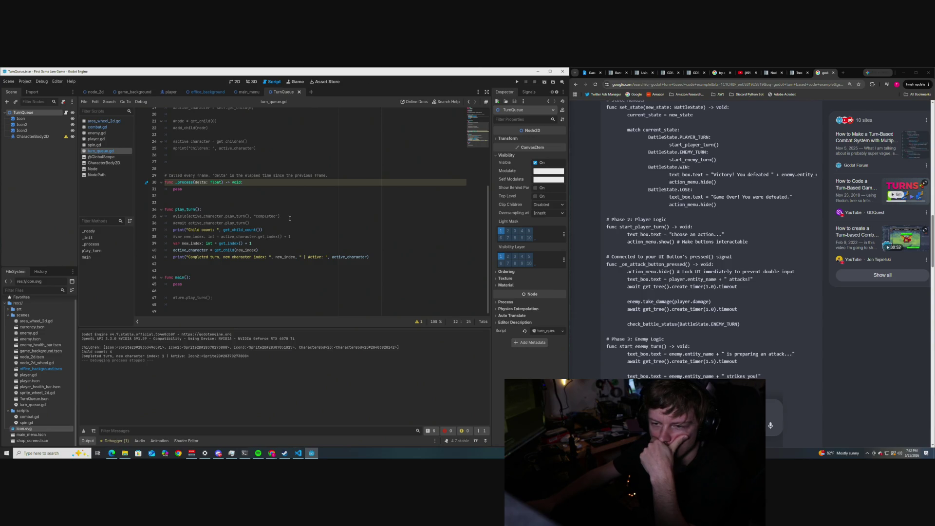
pyautogui.moveTo(219, 244)
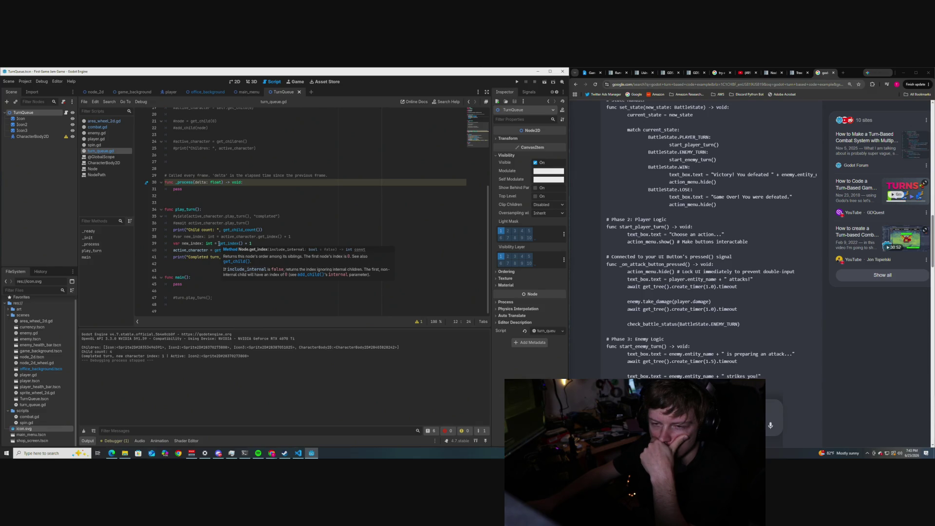
pyautogui.scroll(4, 230, 204)
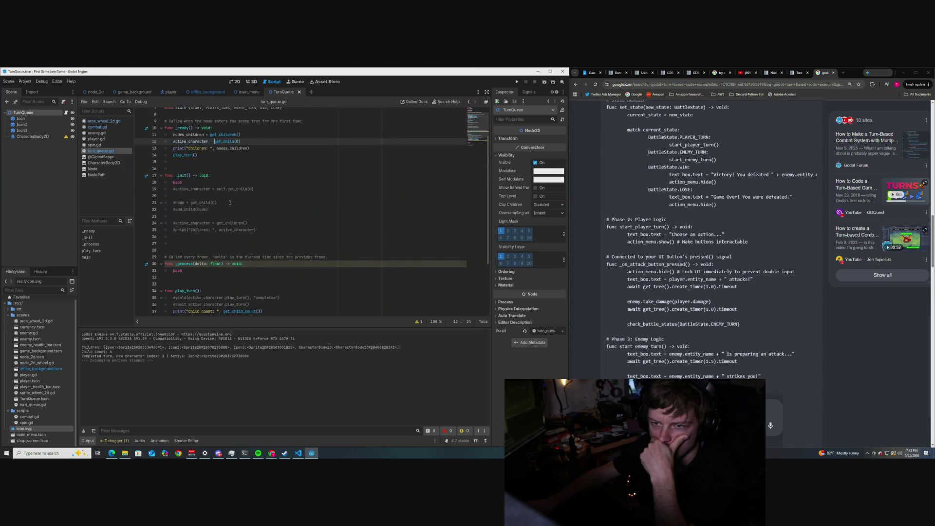
pyautogui.scroll(-1, 229, 203)
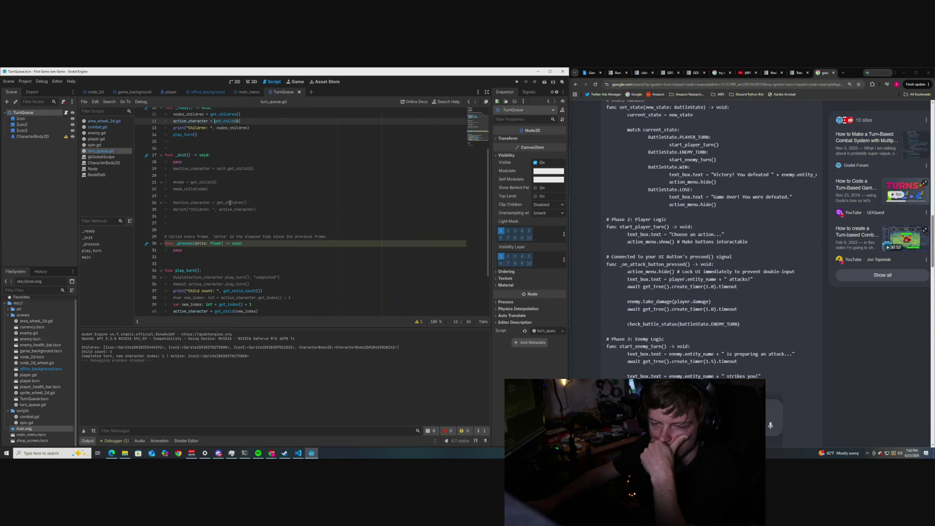
pyautogui.scroll(2, 230, 203)
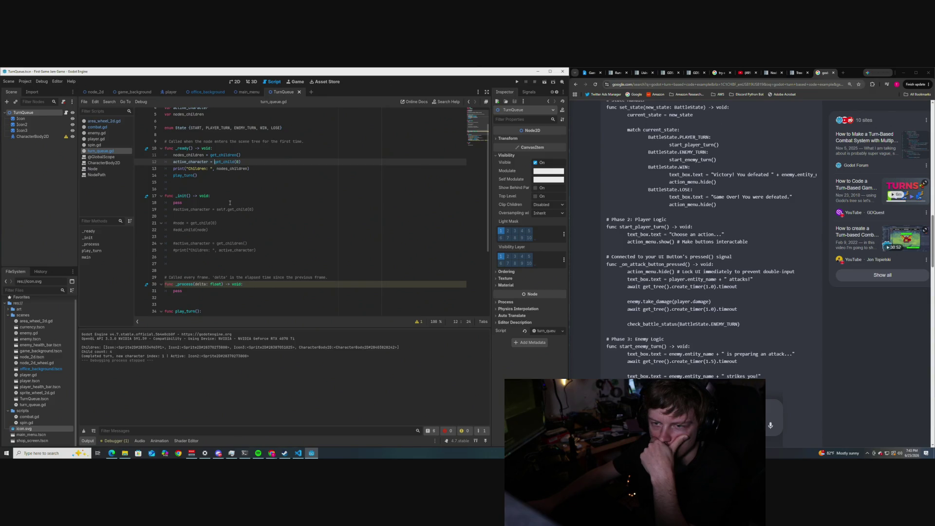
pyautogui.scroll(-5, 230, 202)
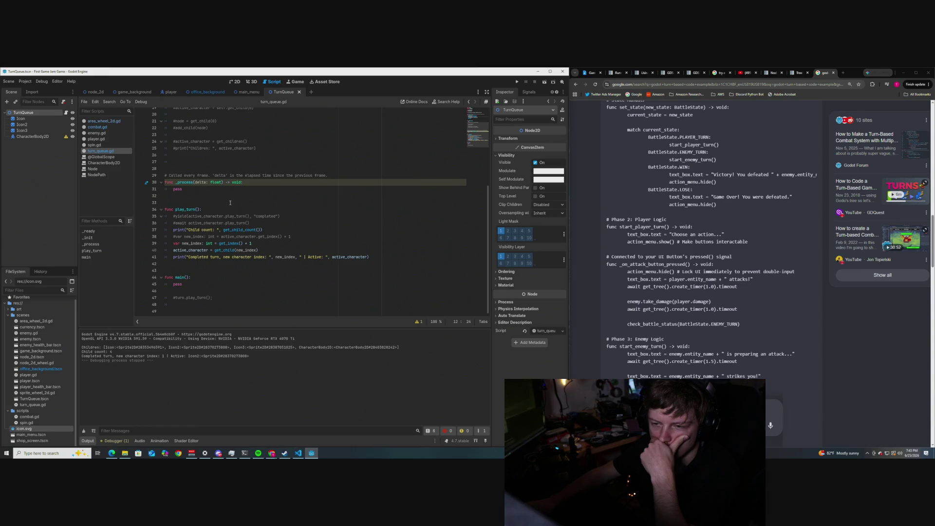
pyautogui.scroll(3, 230, 203)
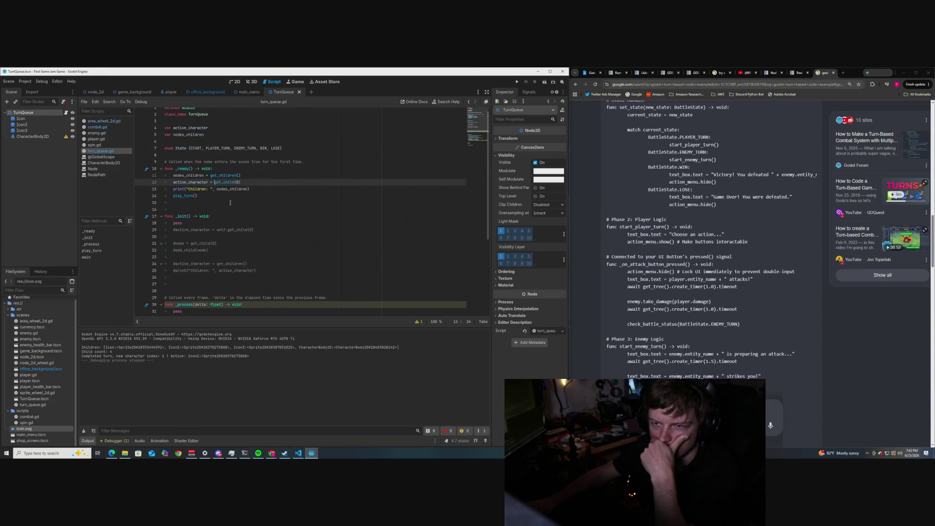
pyautogui.scroll(-4, 230, 202)
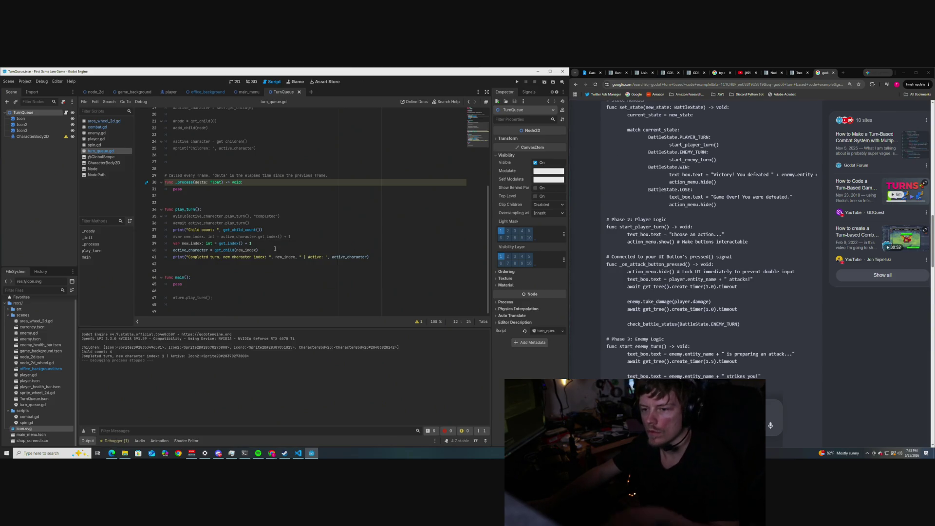
pyautogui.press('F6')
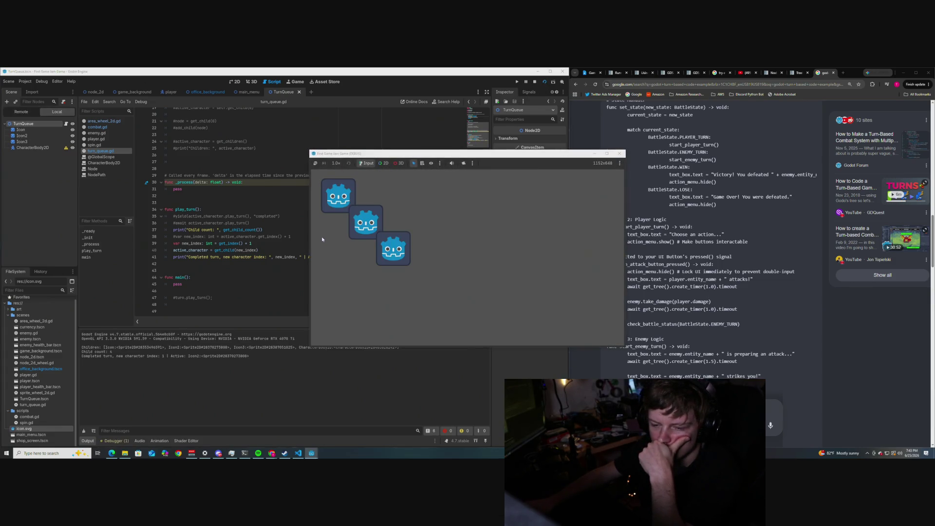
pyautogui.click(368, 155)
pyautogui.moveTo(367, 155); pyautogui.dragTo(504, 155)
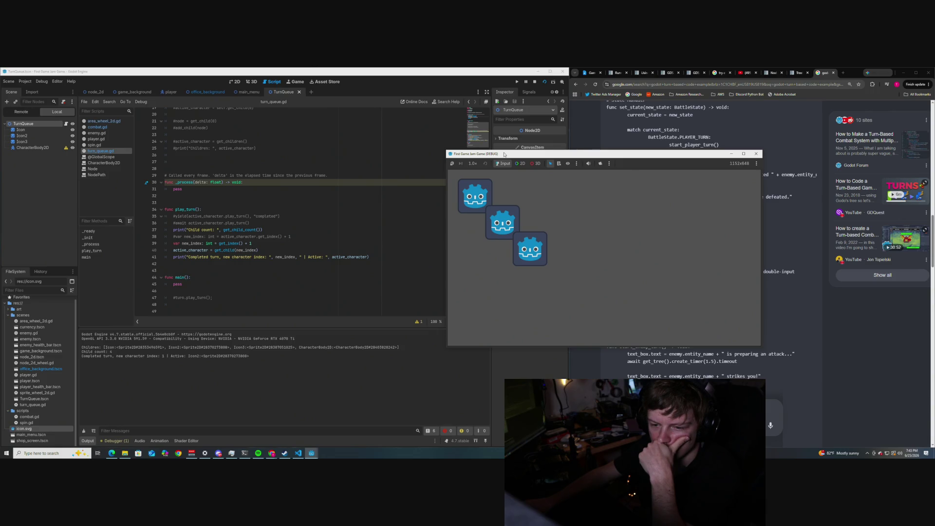
pyautogui.moveTo(505, 154); pyautogui.dragTo(420, 155)
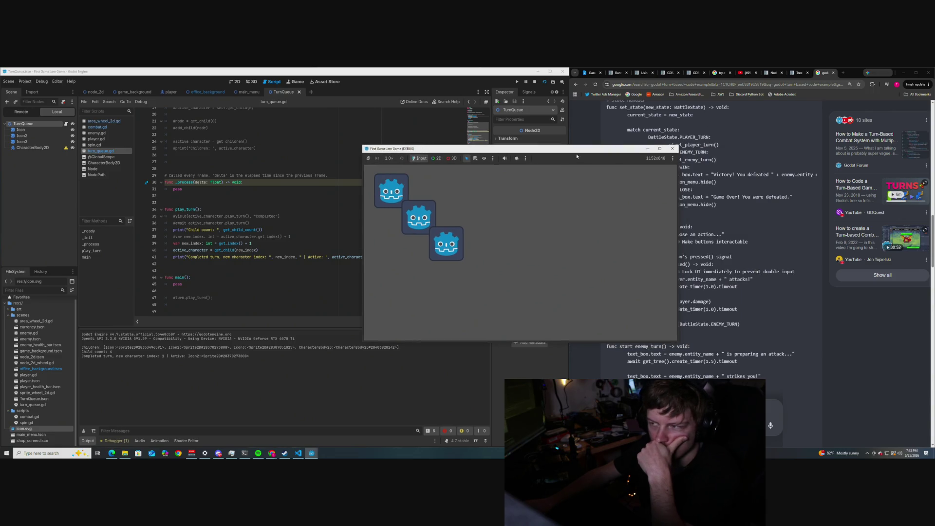
pyautogui.click(677, 154)
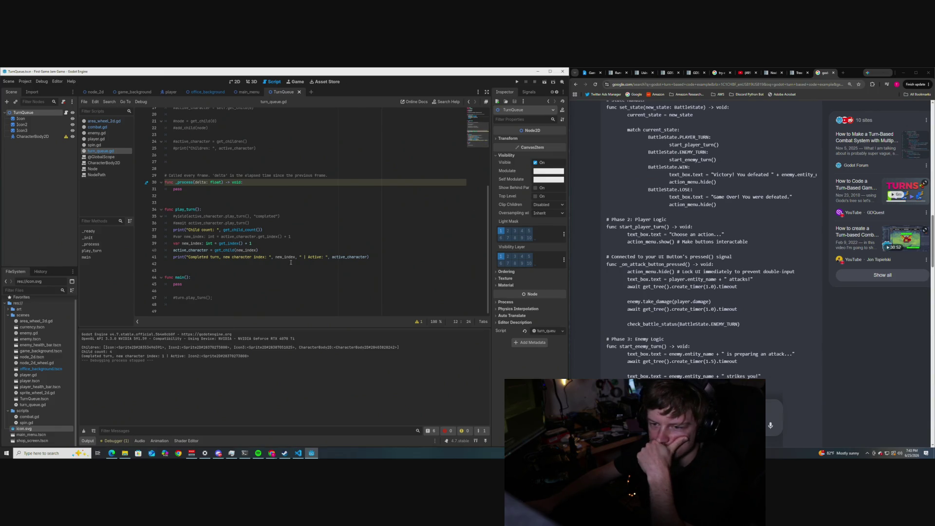
pyautogui.click(267, 230)
# Step: Add print("Old index: ", active_character) below the child count print, save, and run with F6
pyautogui.press('Return')
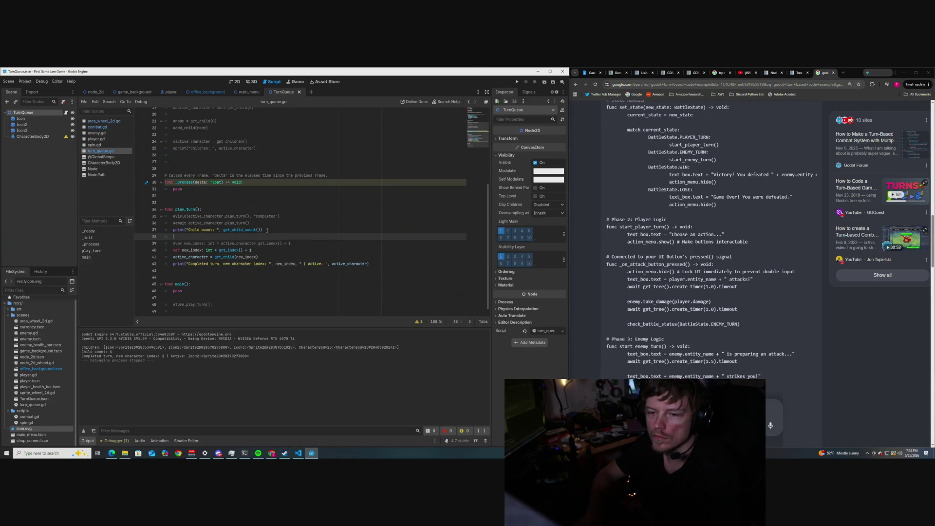
pyautogui.write('print("')
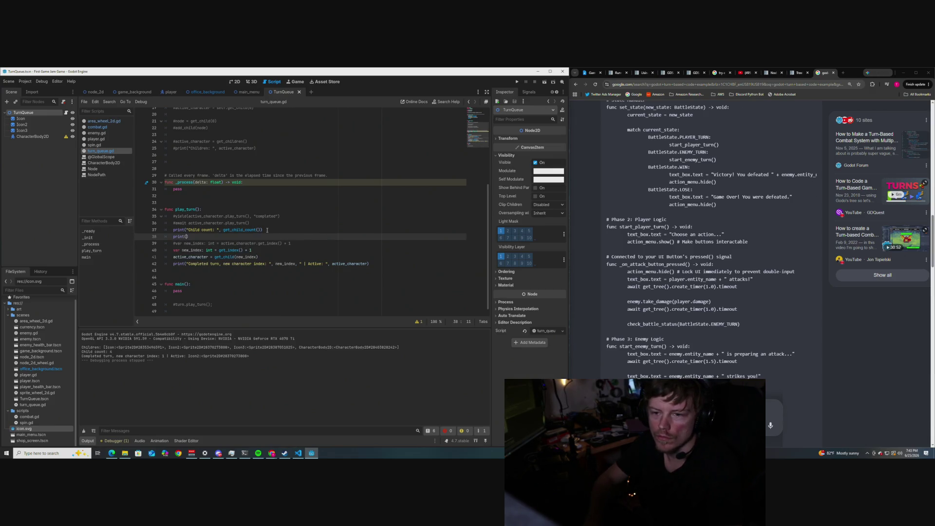
pyautogui.write('Old ')
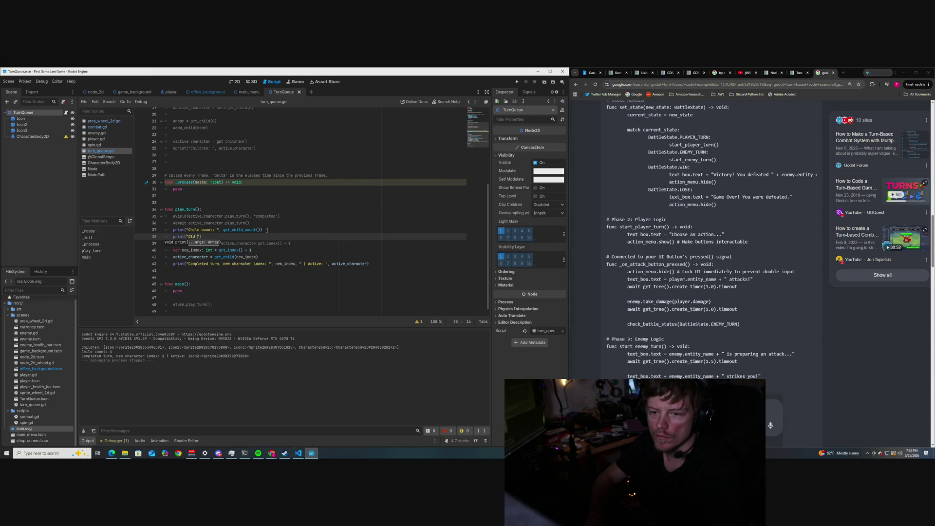
pyautogui.write('index: ')
pyautogui.write('", ')
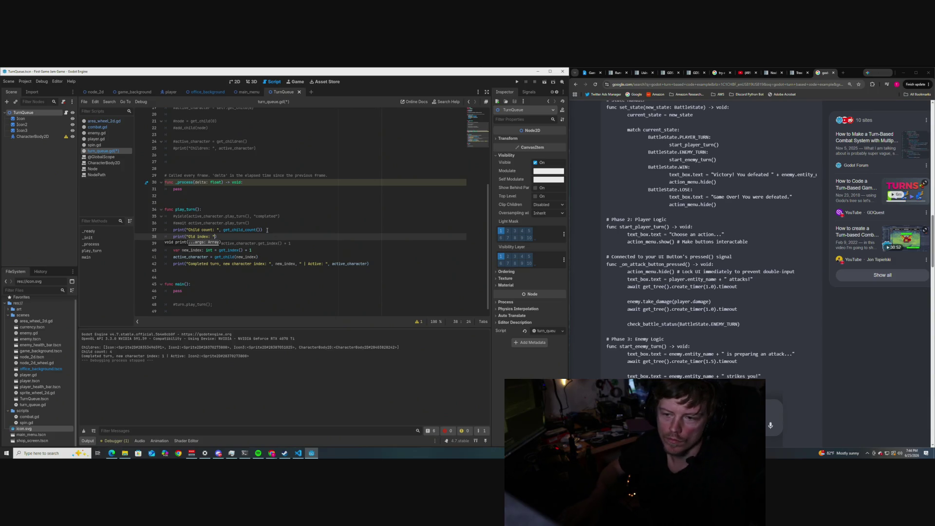
pyautogui.write('acti')
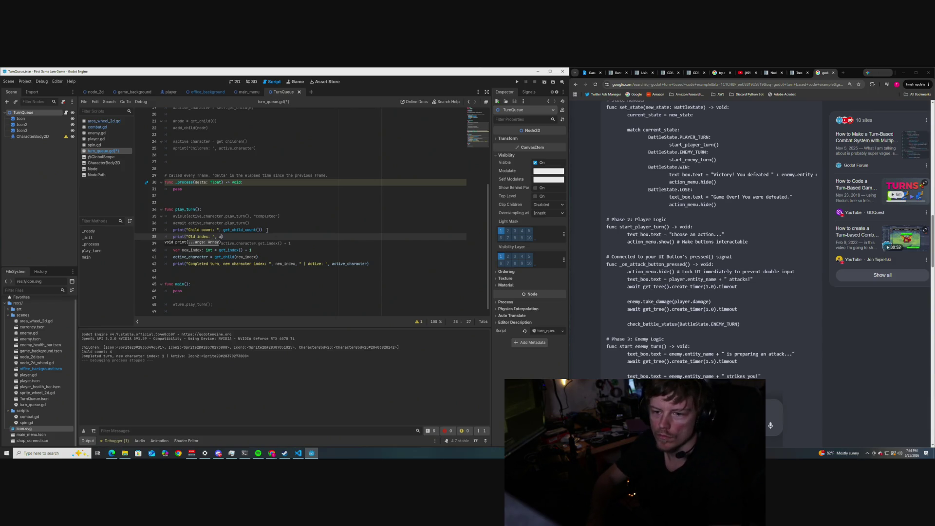
pyautogui.press('Return')
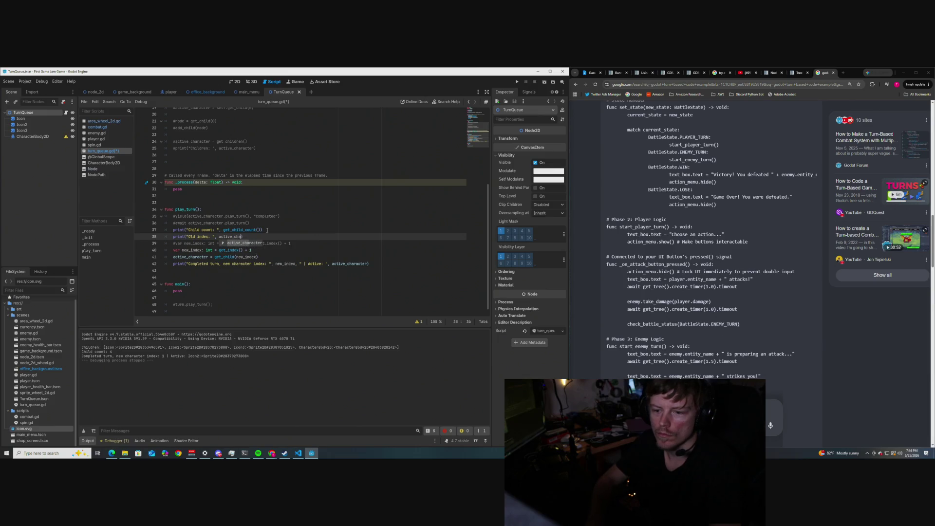
pyautogui.click(267, 229)
pyautogui.scroll(4, 278, 230)
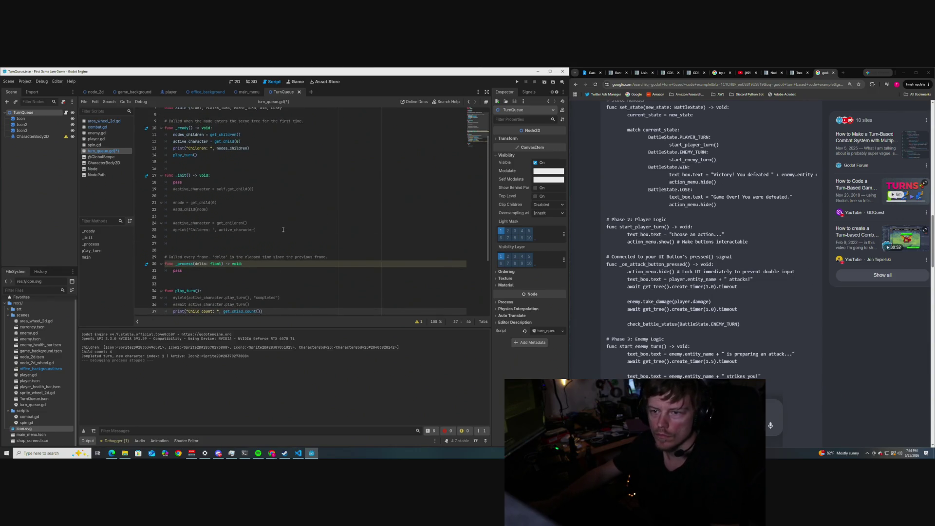
pyautogui.scroll(-4, 283, 229)
pyautogui.hotkey('ctrl', 's')
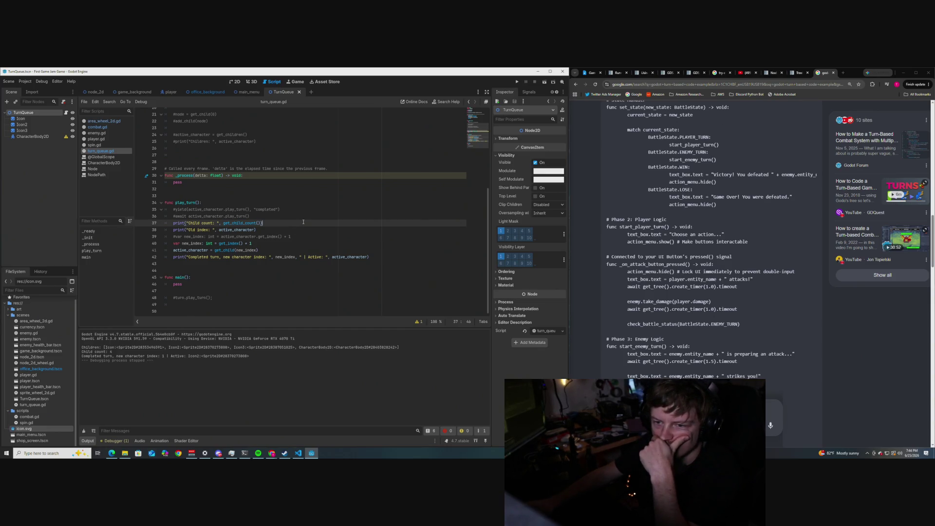
pyautogui.press('F6')
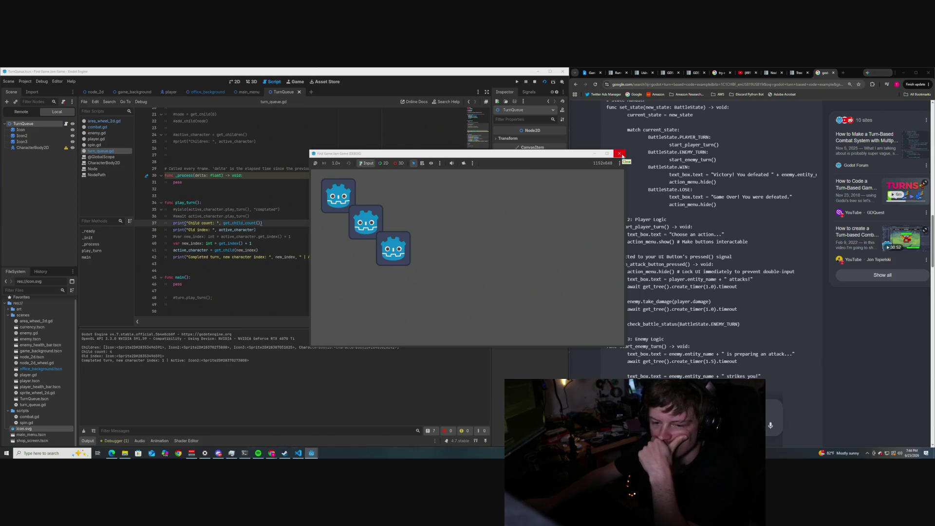
# Step: Close the running battle test once the old-index line appears in the output
pyautogui.click(620, 154)
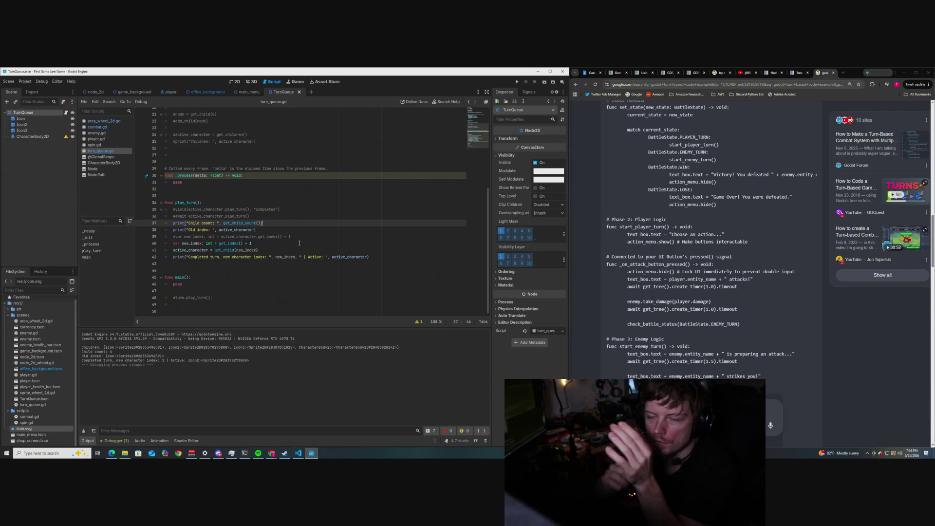
pyautogui.scroll(4, 267, 203)
pyautogui.scroll(2, 267, 202)
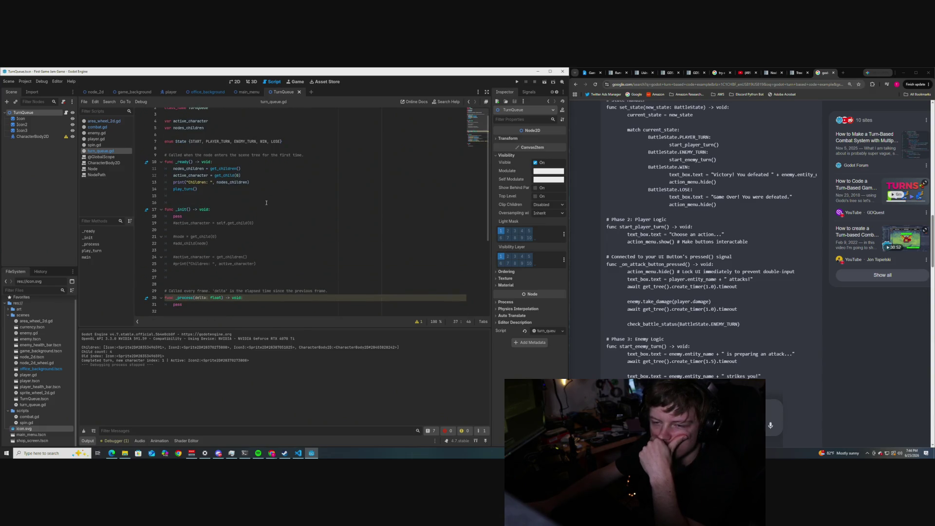
pyautogui.scroll(-2, 266, 203)
pyautogui.scroll(2, 267, 203)
pyautogui.moveTo(253, 222); pyautogui.dragTo(171, 224)
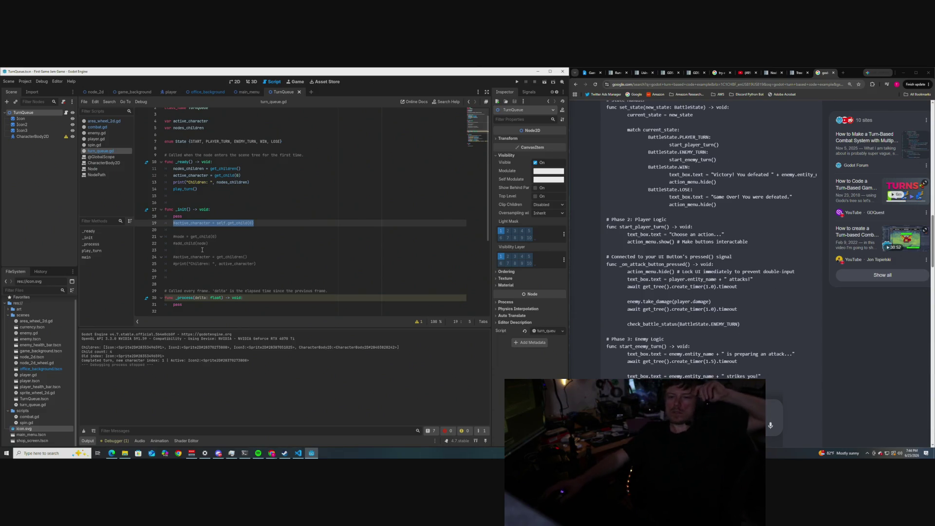
pyautogui.scroll(3, 665, 294)
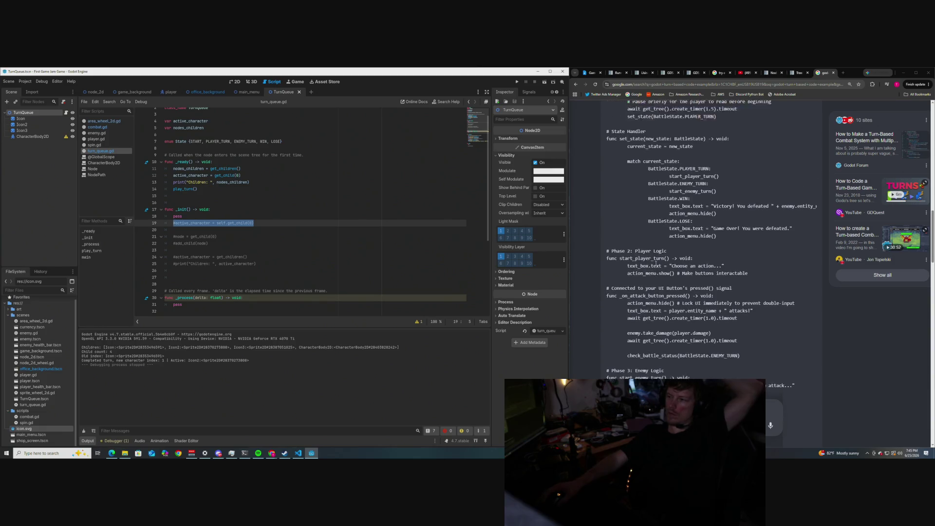
pyautogui.scroll(2, 591, 225)
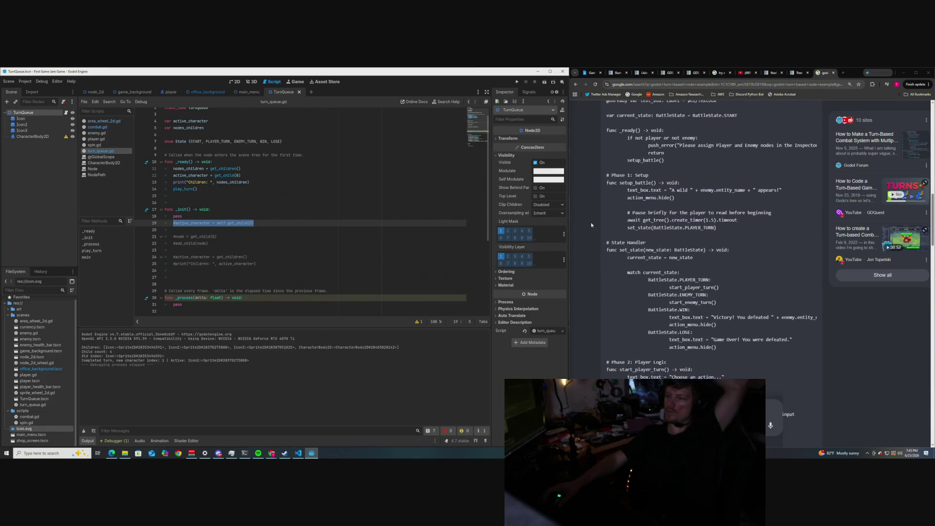
pyautogui.scroll(2, 591, 222)
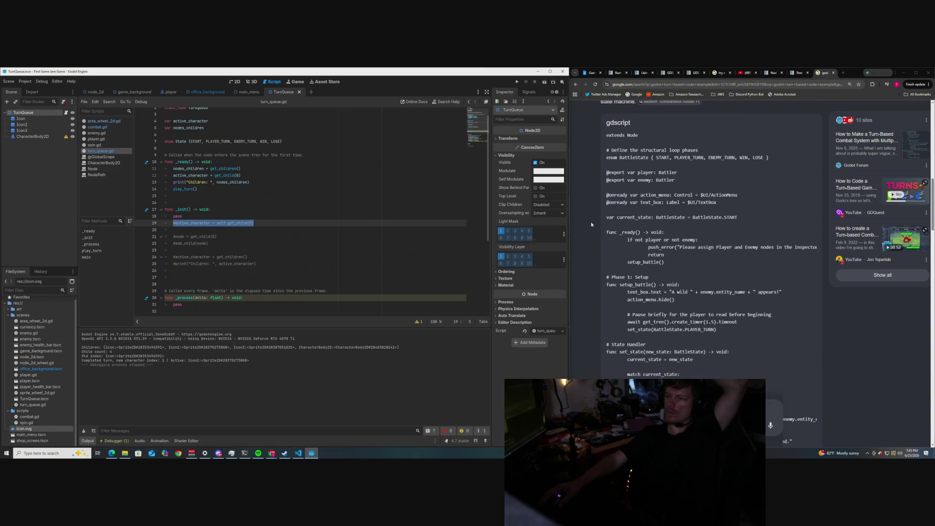
pyautogui.scroll(-3, 591, 223)
pyautogui.scroll(-1, 591, 223)
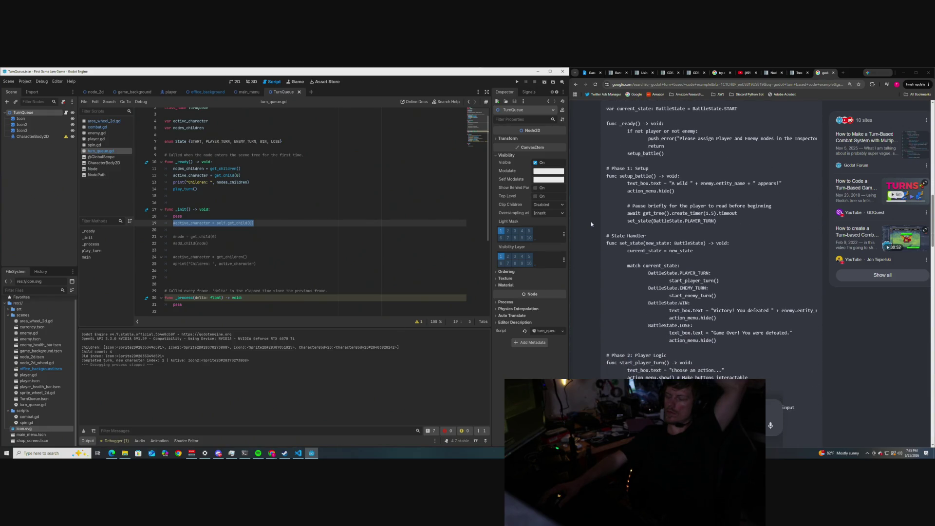
pyautogui.scroll(-1, 591, 221)
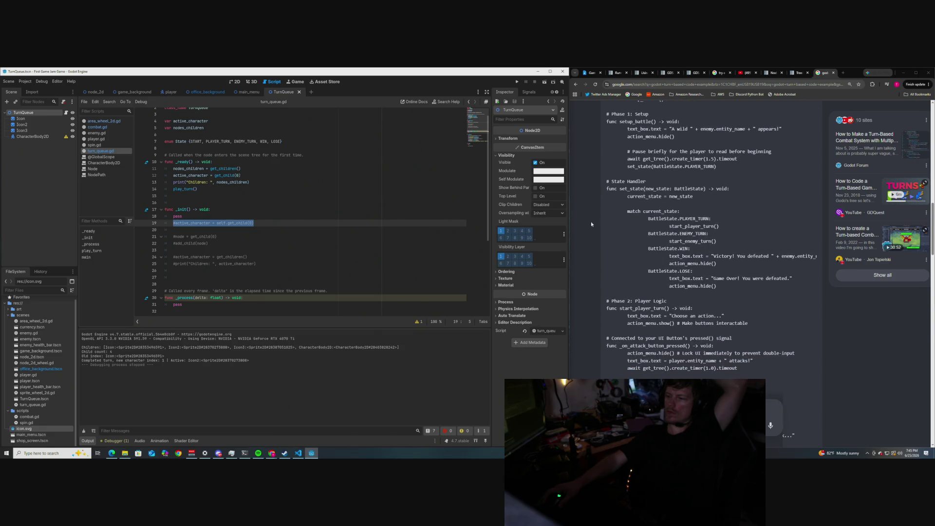
pyautogui.scroll(-6, 591, 221)
pyautogui.scroll(-4, 591, 221)
pyautogui.scroll(12, 591, 224)
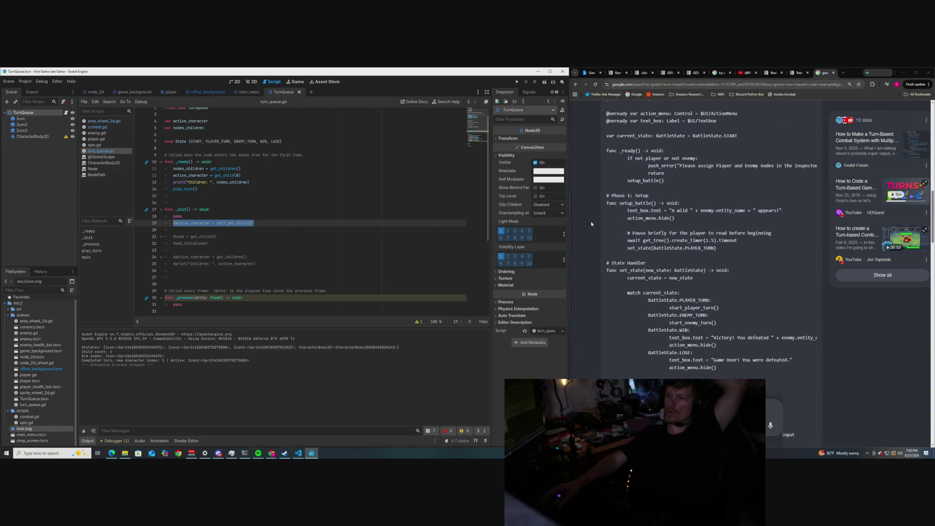
pyautogui.scroll(1, 591, 224)
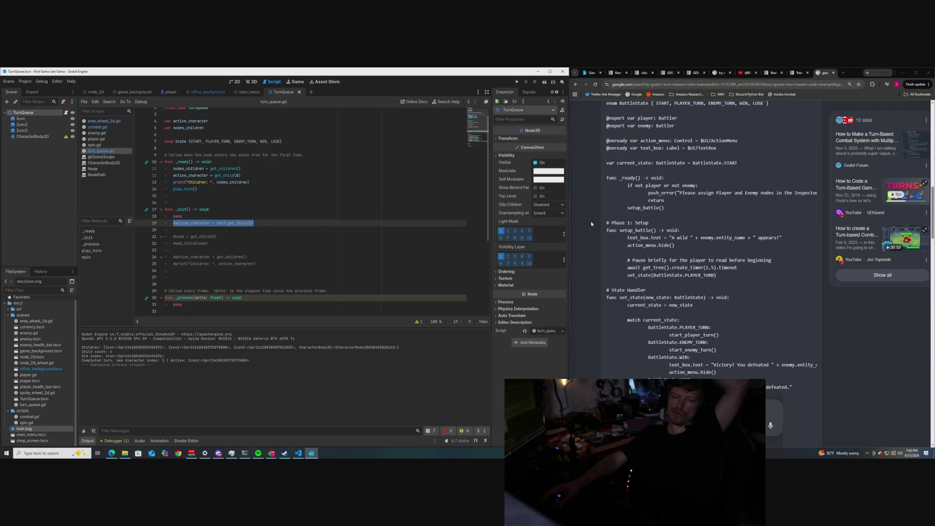
pyautogui.click(246, 196)
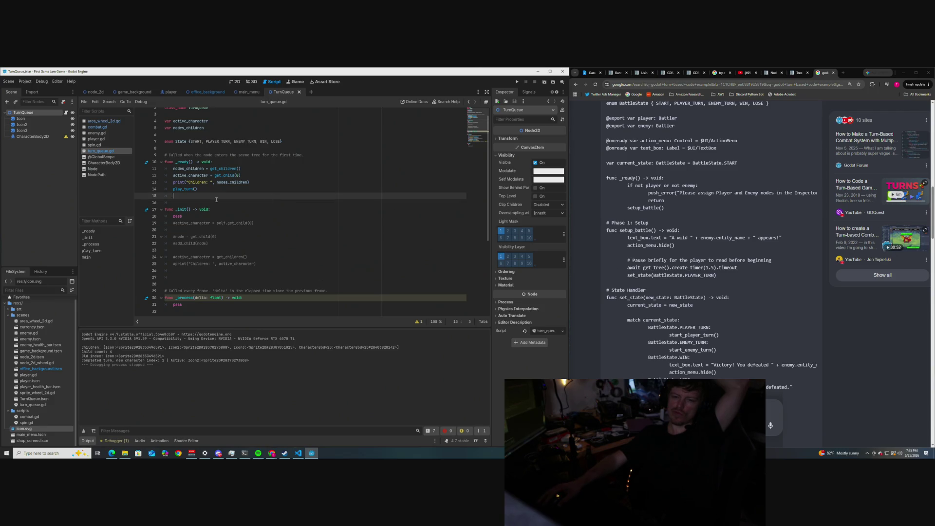
# Step: Skip to the next music track with the media Next key
pyautogui.moveTo(184, 209)
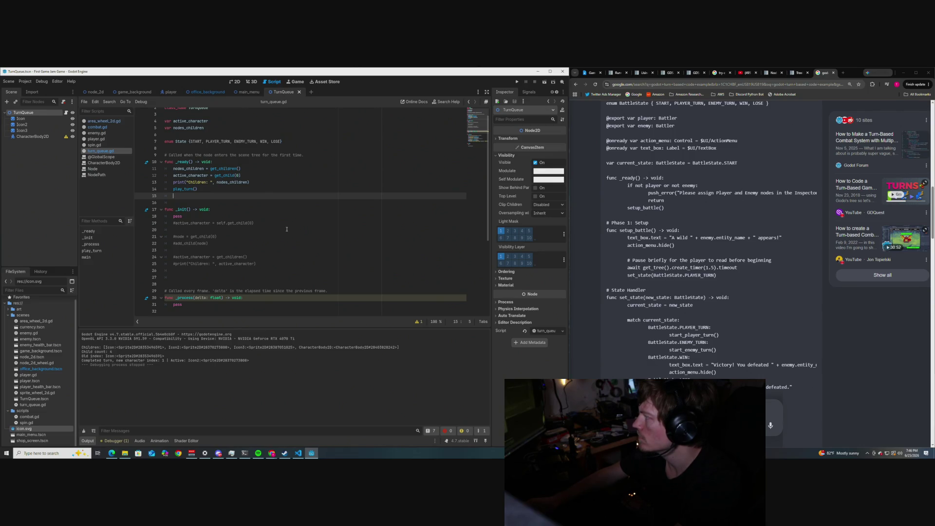
pyautogui.press('XF86AudioNext')
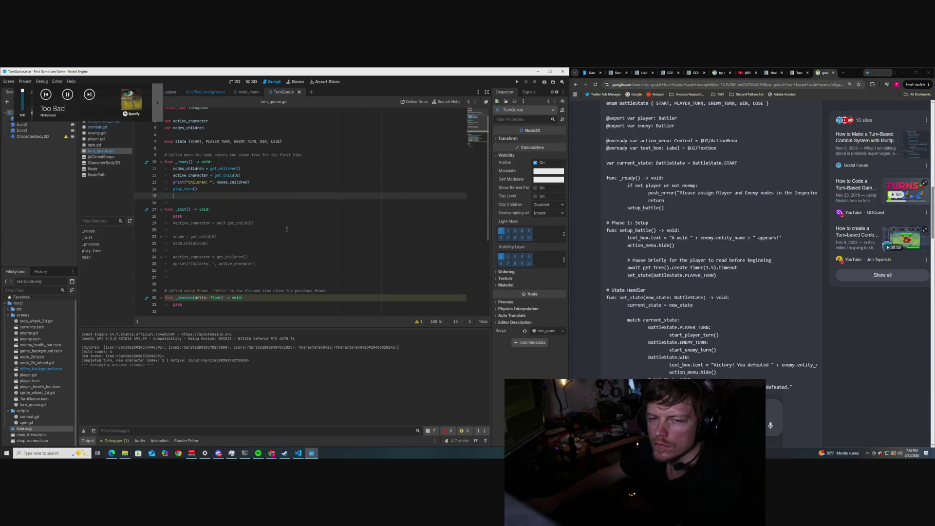
# Step: Skip ahead six tracks to Shinedown's 'Fly from the Inside', then return to the blank line after _ready
pyautogui.press('XF86AudioNext')
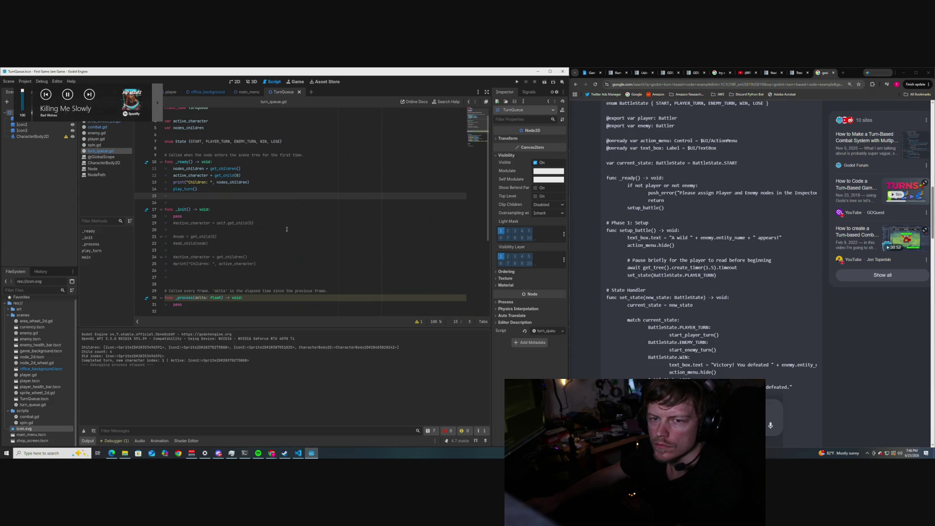
pyautogui.press('XF86AudioNext')
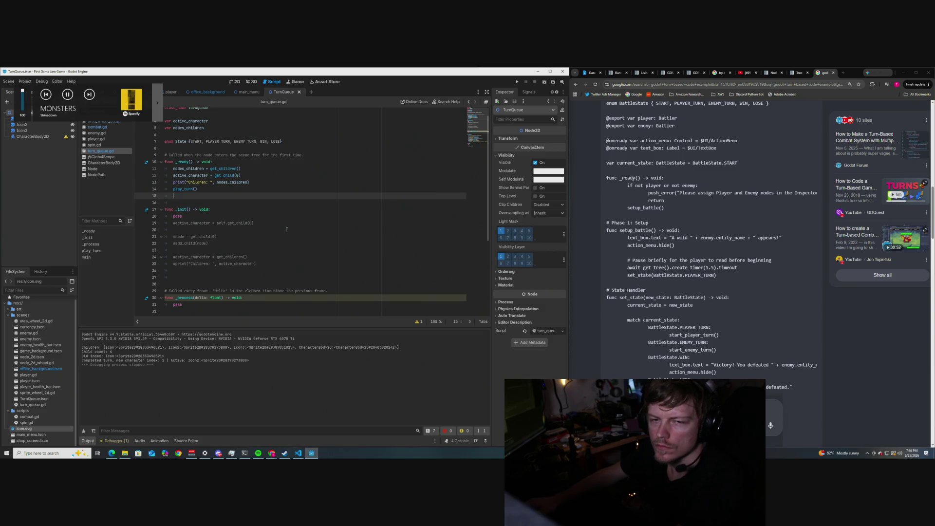
pyautogui.press('XF86AudioNext')
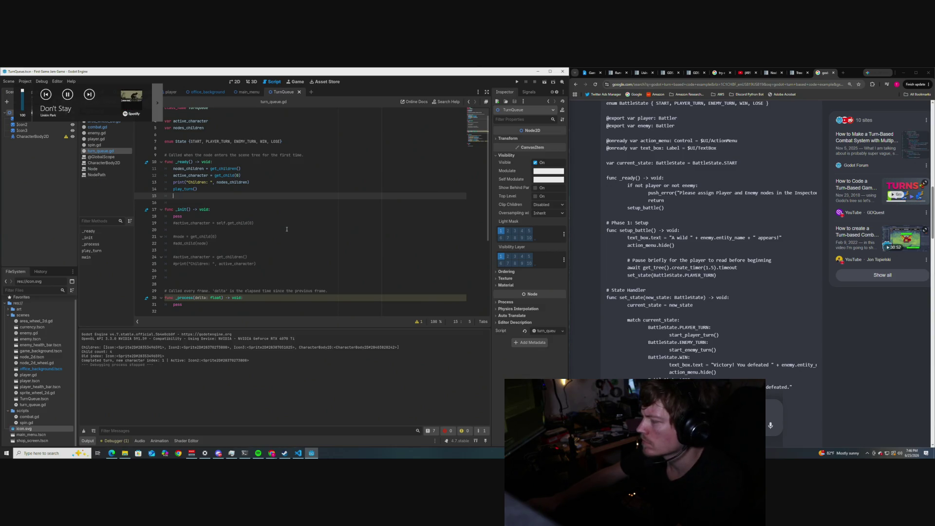
pyautogui.press('XF86AudioNext')
pyautogui.press('XF86AudioNext')
pyautogui.press('XF86AudioNext')
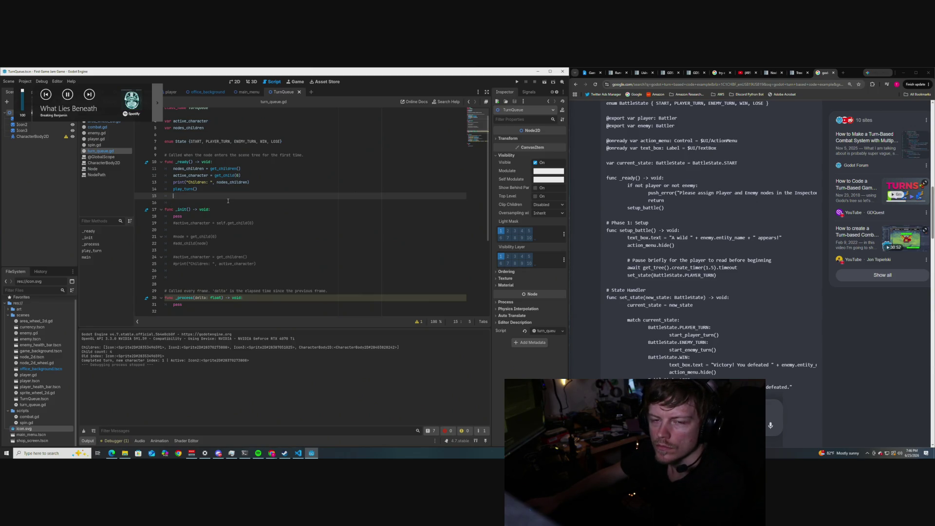
pyautogui.press('XF86AudioNext')
pyautogui.press('XF86AudioNext')
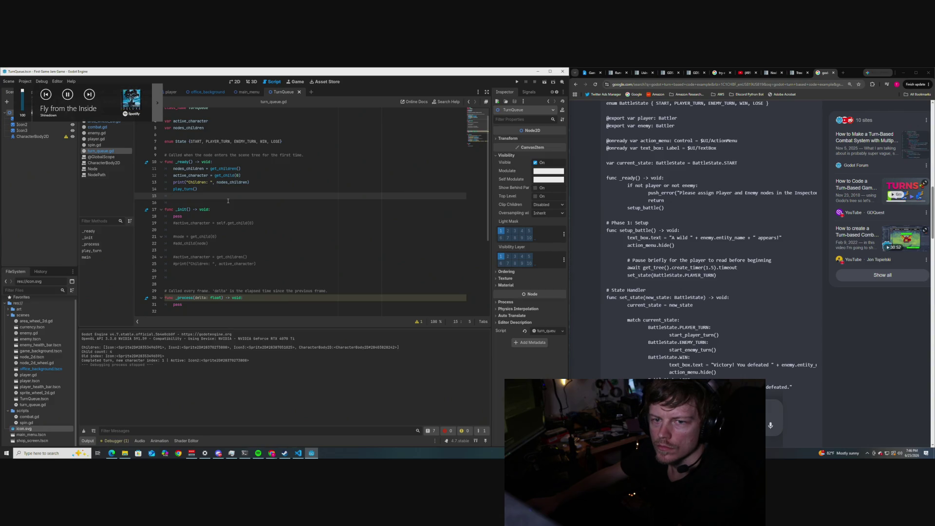
pyautogui.press('XF86AudioNext')
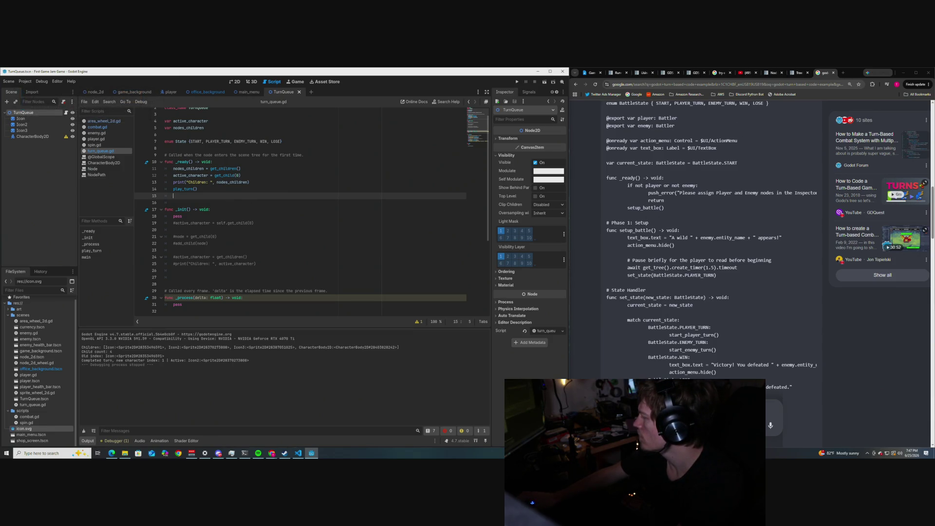
pyautogui.click(203, 203)
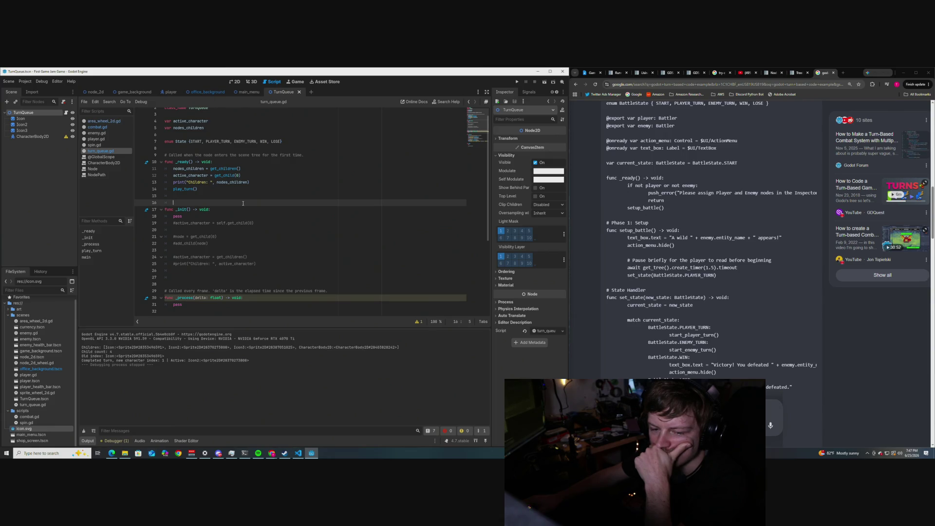
# Step: Insert blank lines below the commented-out active_character line in _init
pyautogui.scroll(-1, 243, 203)
pyautogui.scroll(1, 243, 203)
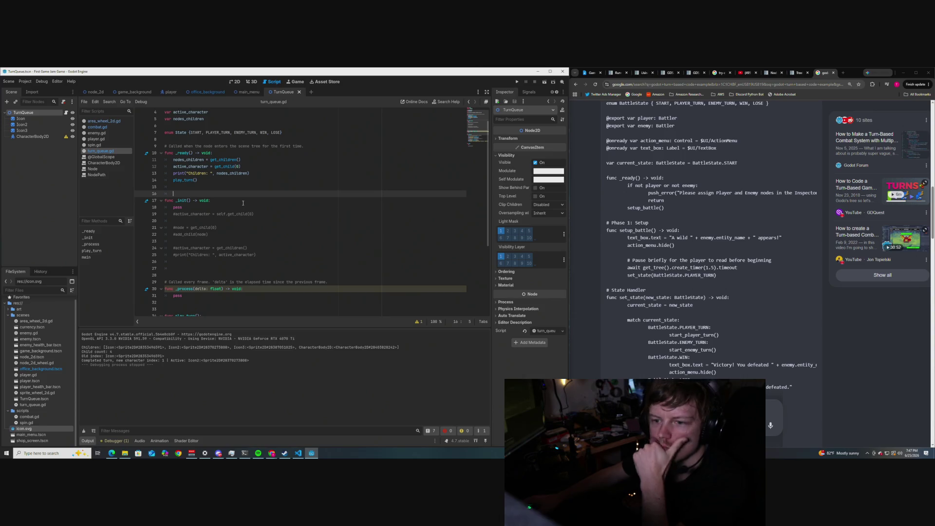
pyautogui.click(257, 214)
pyautogui.press('Return')
pyautogui.press('Return')
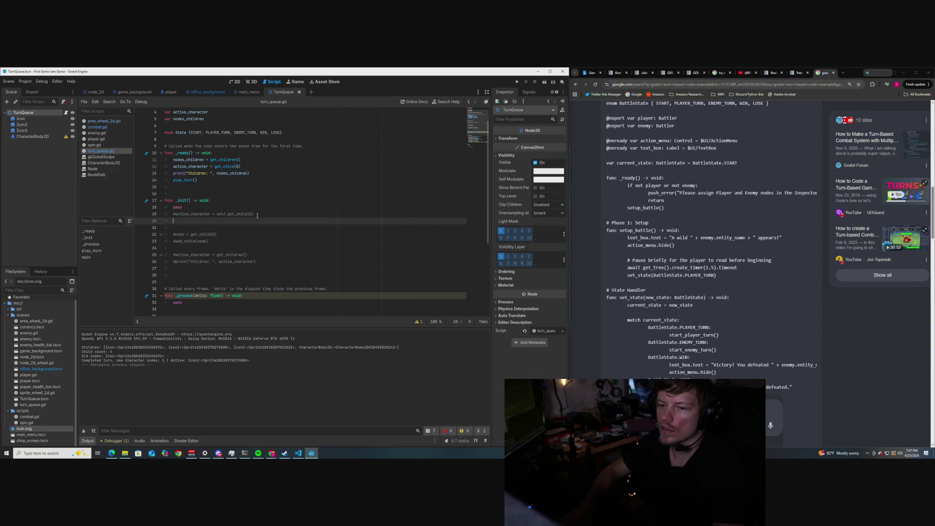
# Step: Declare 'var active_character: Node' inside _init
pyautogui.write('var ')
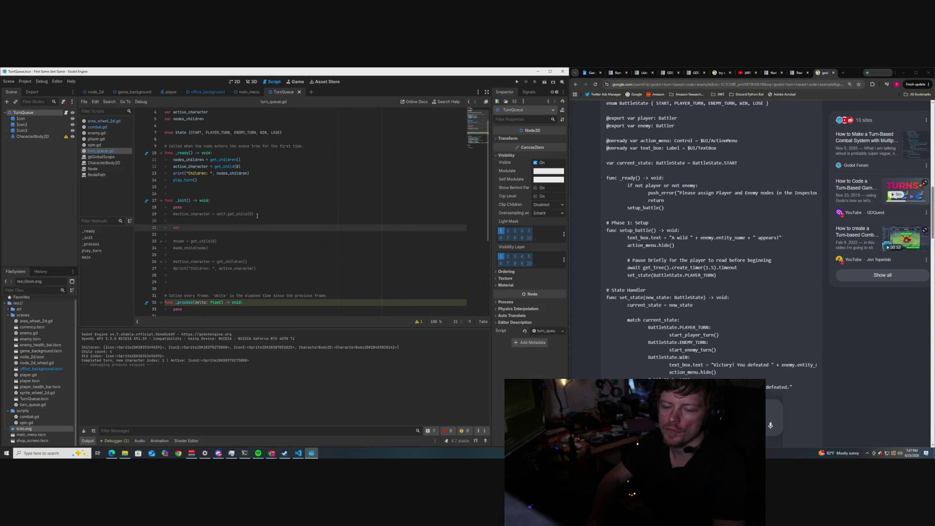
pyautogui.write('act')
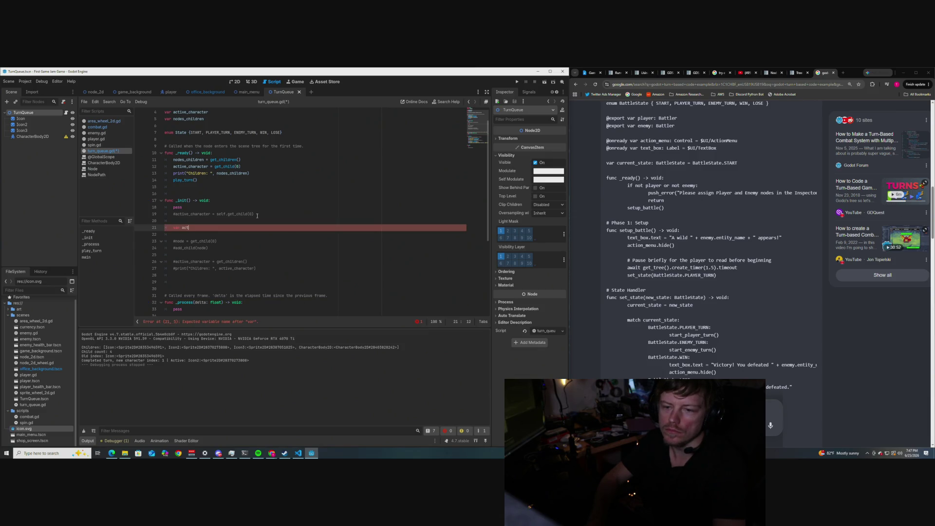
pyautogui.write('ive_character')
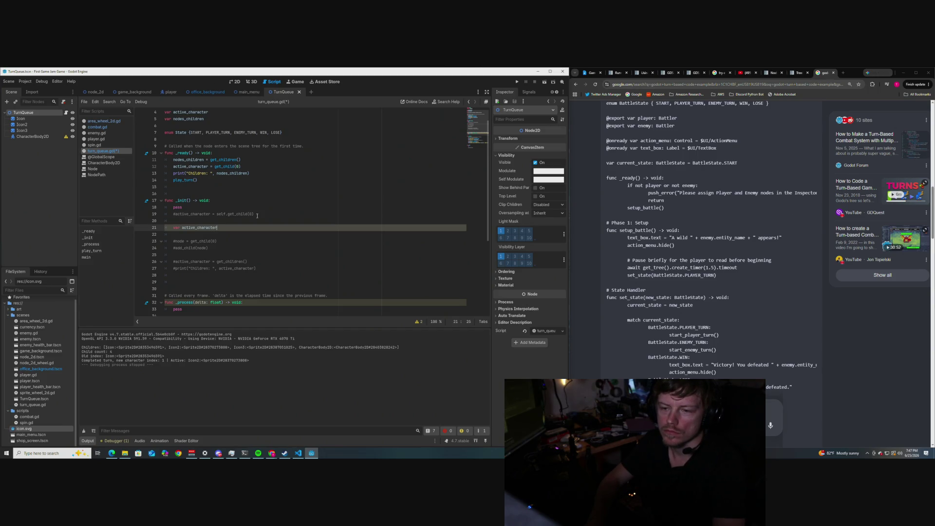
pyautogui.write(': Node')
pyautogui.click(322, 213)
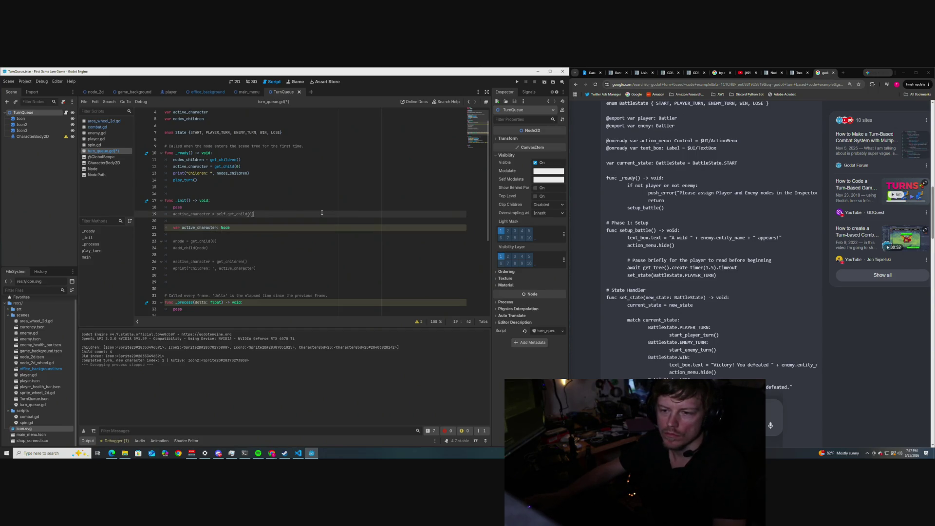
pyautogui.scroll(-1, 232, 223)
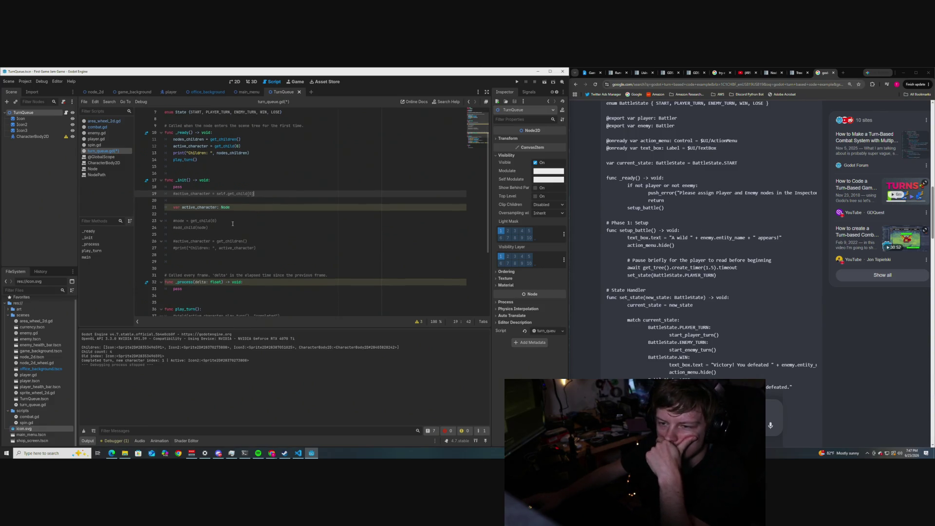
pyautogui.scroll(1, 232, 223)
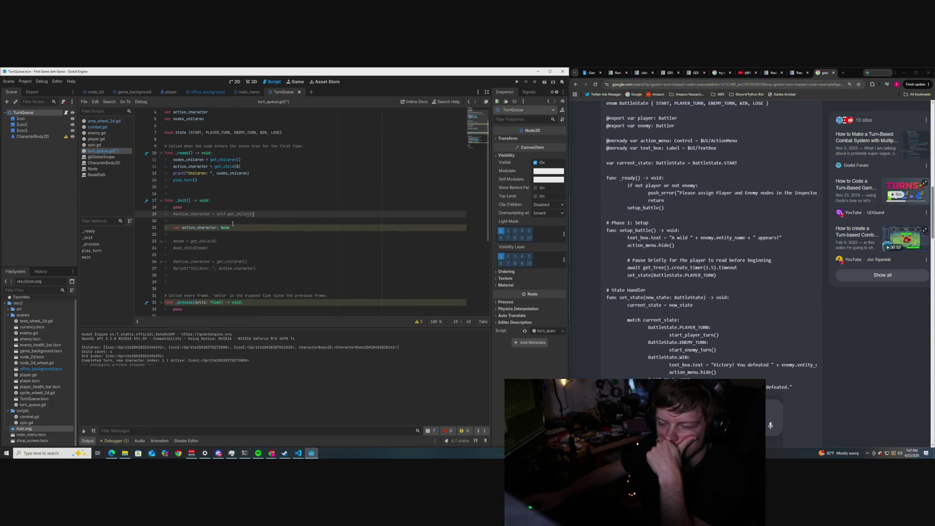
pyautogui.scroll(1, 233, 223)
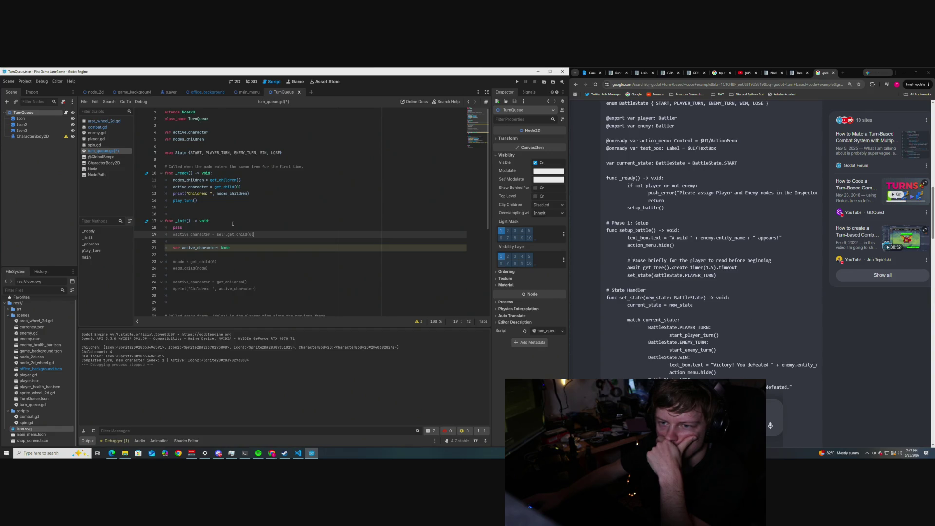
pyautogui.scroll(-1, 233, 224)
pyautogui.scroll(1, 232, 223)
pyautogui.scroll(-1, 233, 224)
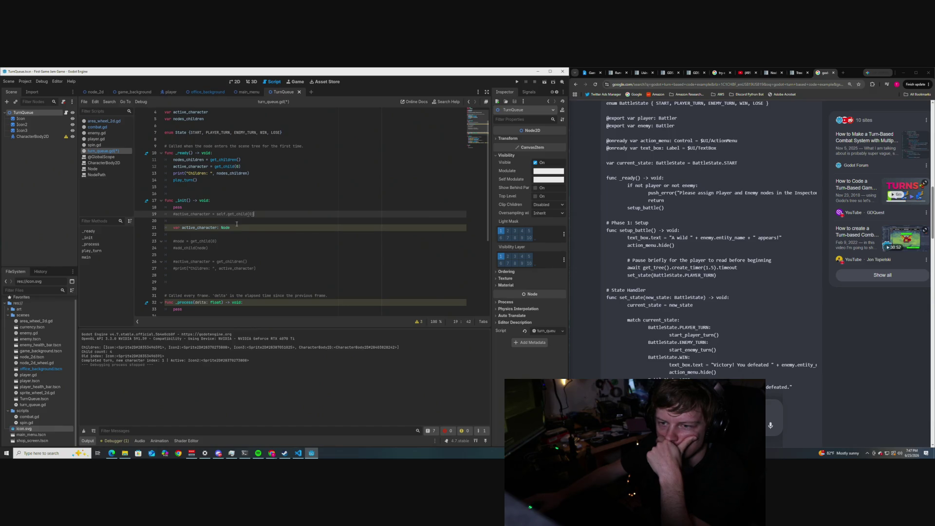
pyautogui.scroll(1, 237, 224)
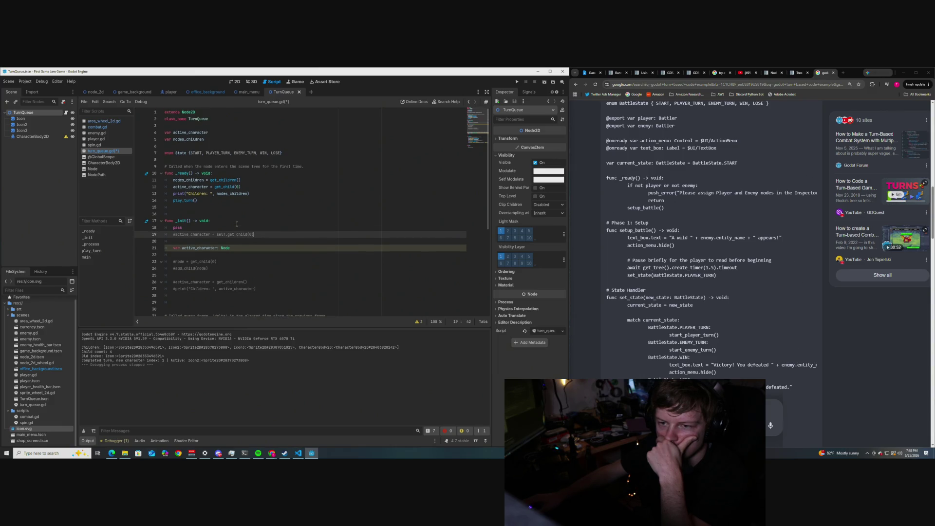
pyautogui.scroll(-1, 241, 244)
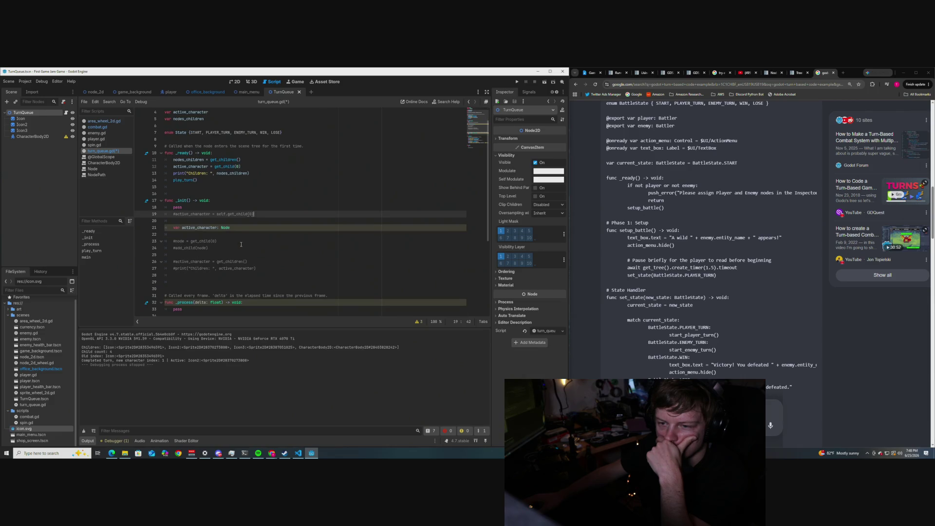
# Step: Begin a 'var nodes_children: [Node' declaration on the line below
pyautogui.click(234, 227)
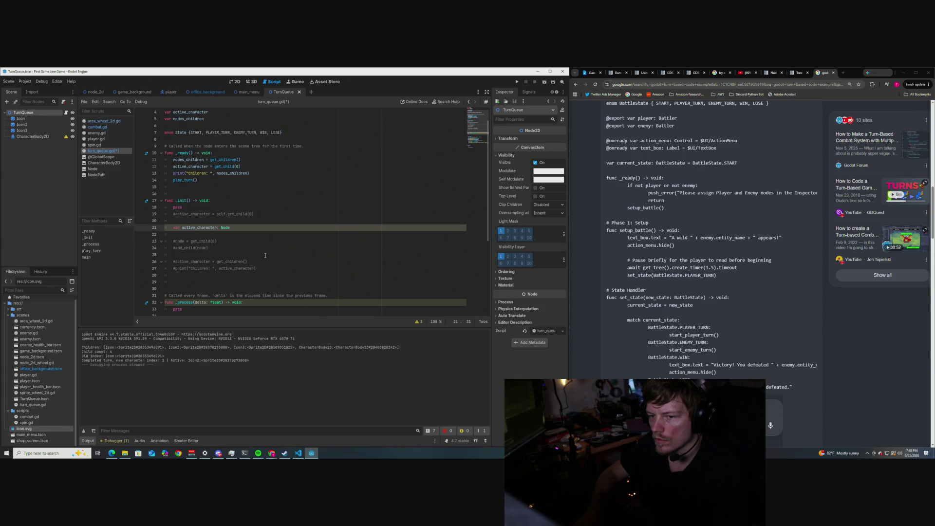
pyautogui.press('Return')
pyautogui.write('var')
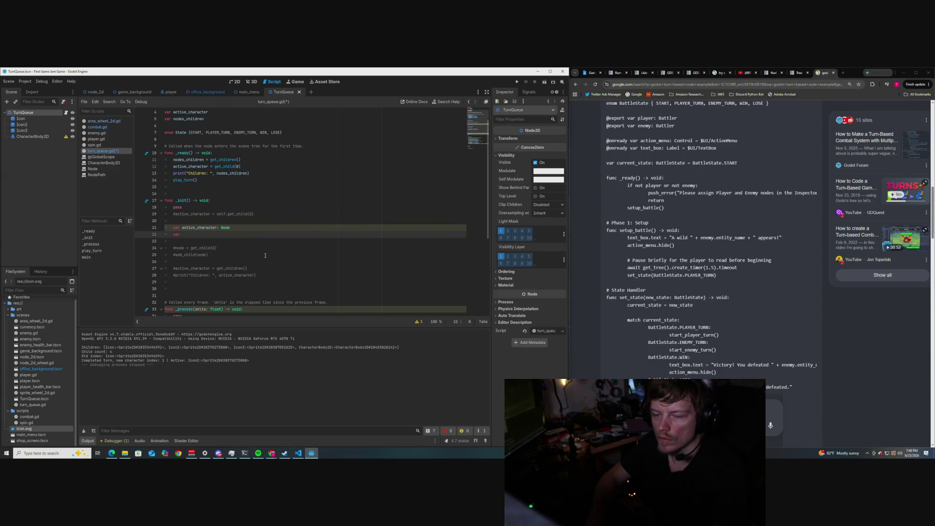
pyautogui.write(' nodes')
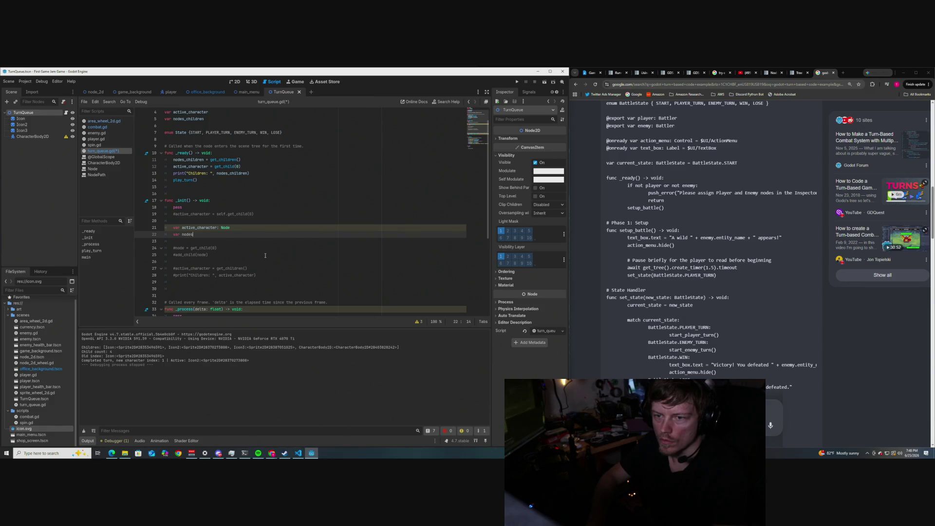
pyautogui.write('_children: ')
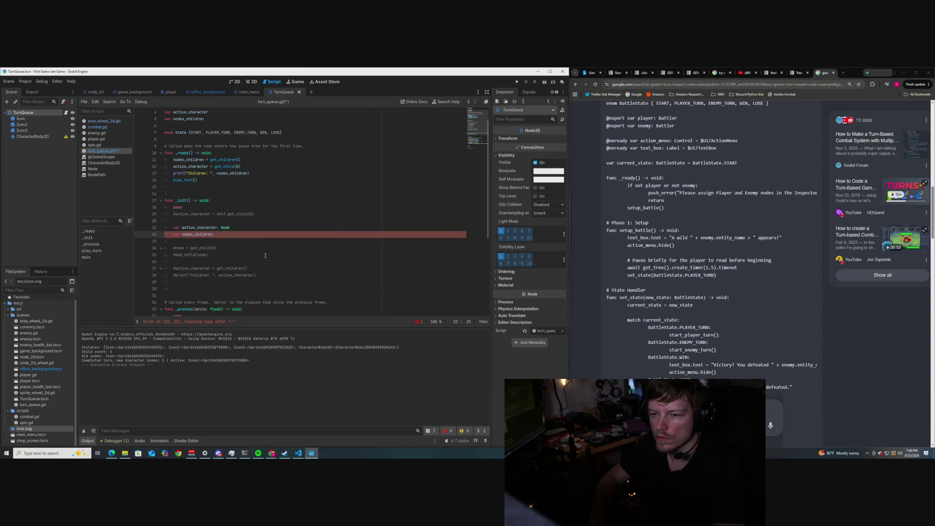
pyautogui.write('[Node')
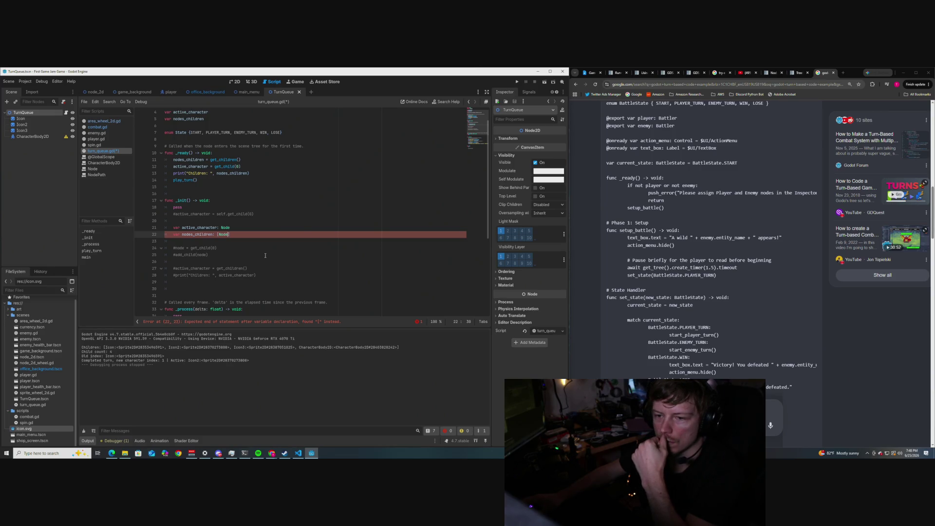
# Step: Type nodes_children as Array[Node], save turn_queue.gd, and run the current scene
pyautogui.moveTo(230, 235); pyautogui.dragTo(215, 234)
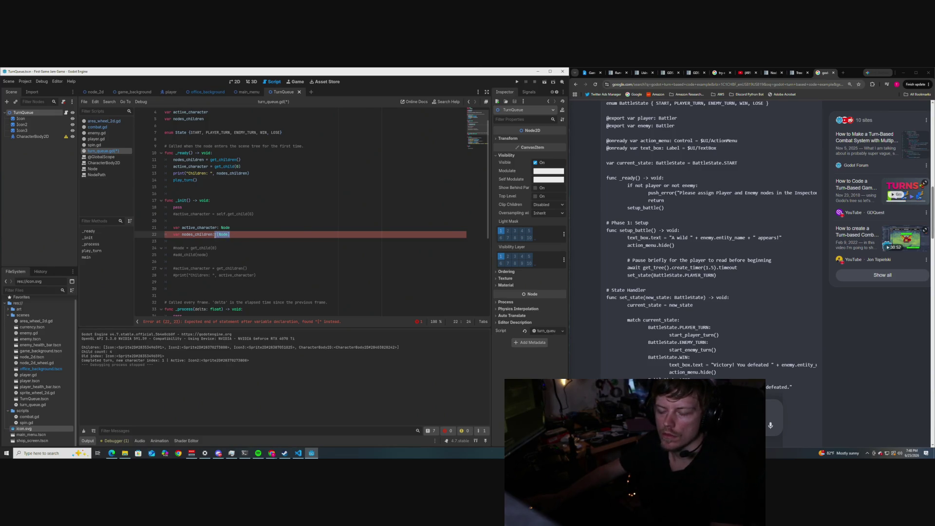
pyautogui.click(269, 237)
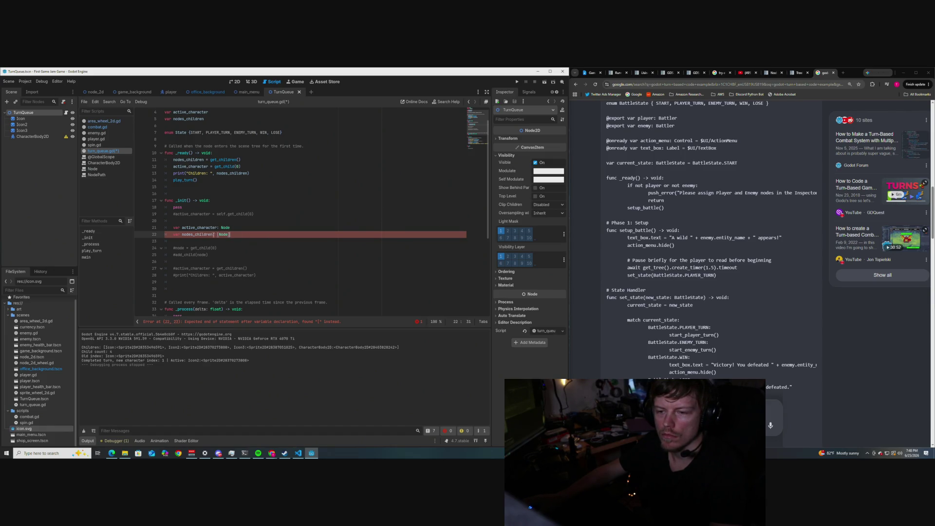
pyautogui.click(217, 234)
pyautogui.write('array')
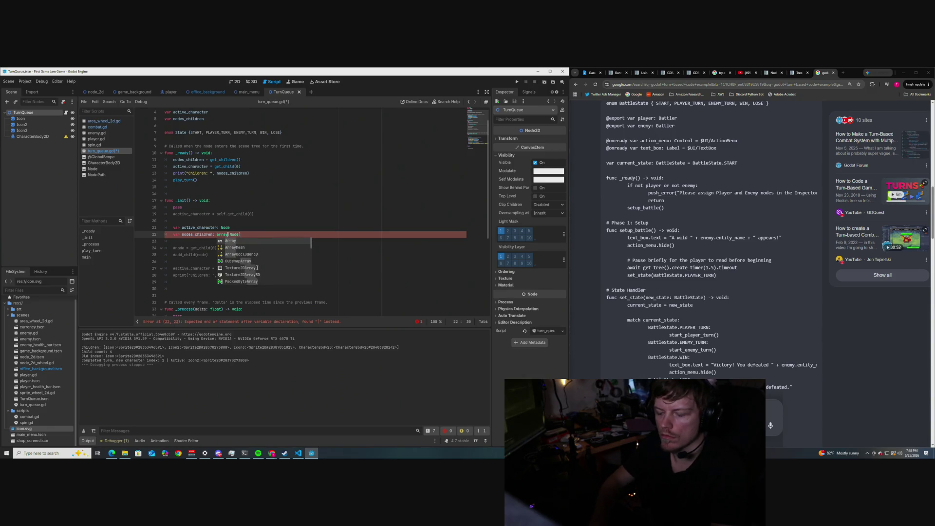
pyautogui.press('Return')
pyautogui.click(264, 239)
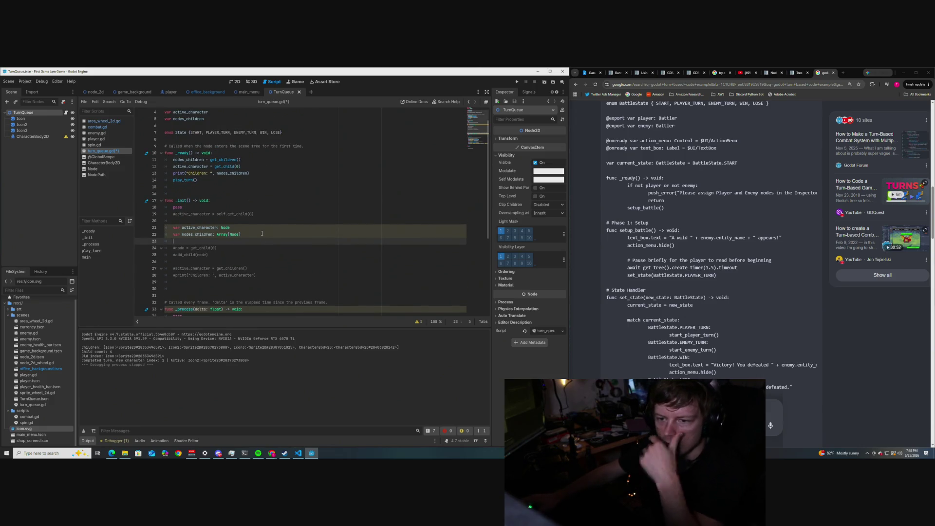
pyautogui.hotkey('ctrl', 's')
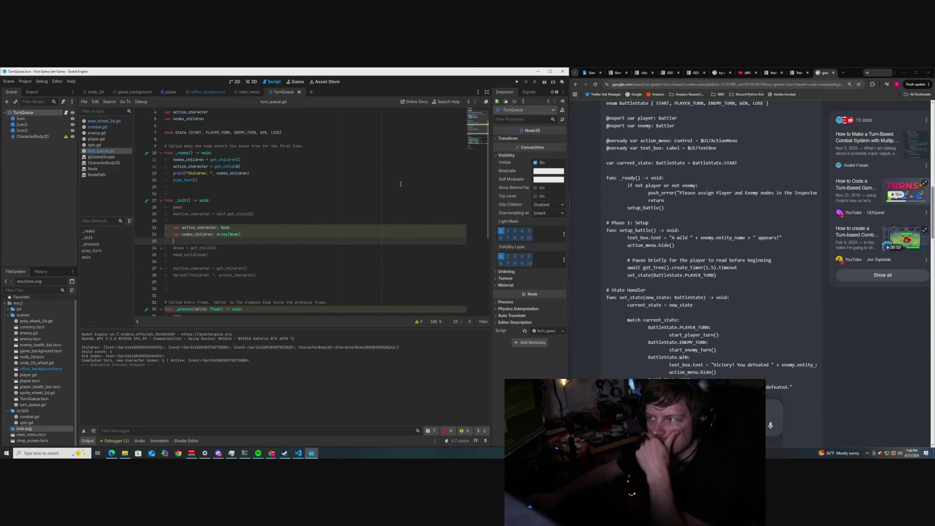
pyautogui.click(544, 83)
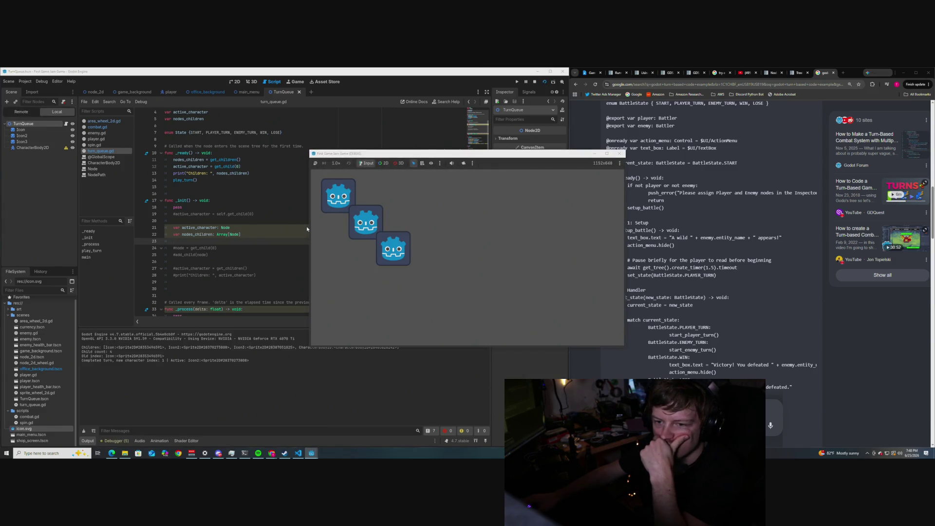
# Step: Stop the running game and delete the pass line from _init()
pyautogui.click(619, 154)
pyautogui.doubleClick(175, 208)
pyautogui.press('BackSpace')
pyautogui.press('BackSpace')
pyautogui.press('BackSpace')
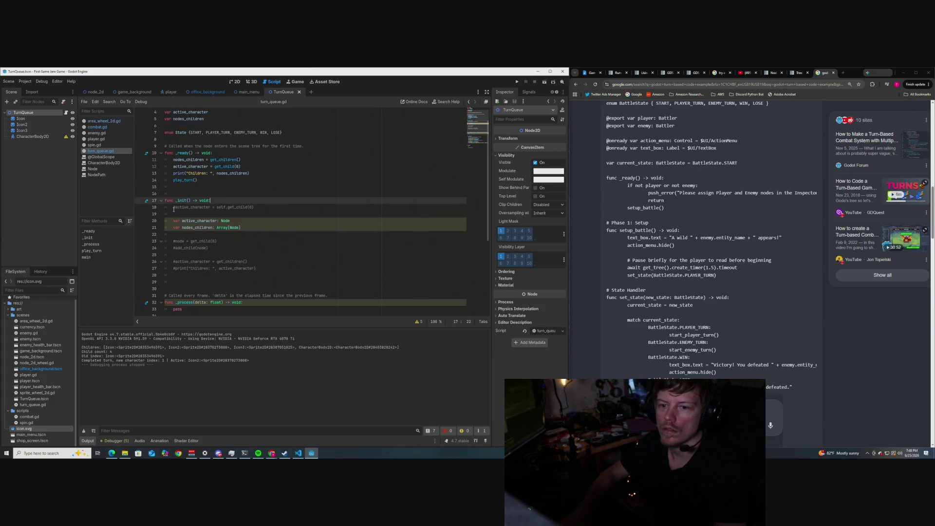
pyautogui.scroll(-1, 253, 224)
pyautogui.scroll(1, 253, 224)
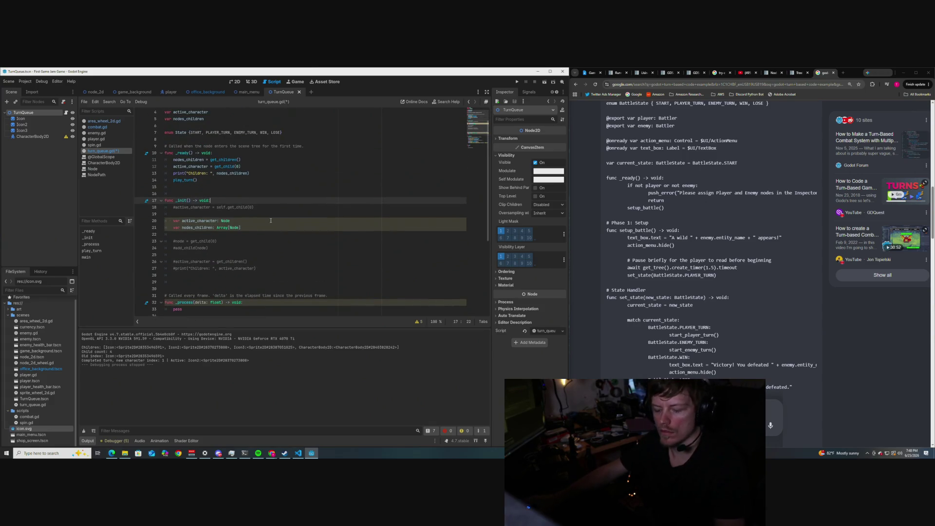
# Step: Run the scene again with F6, then stop the debug run
pyautogui.press('F6')
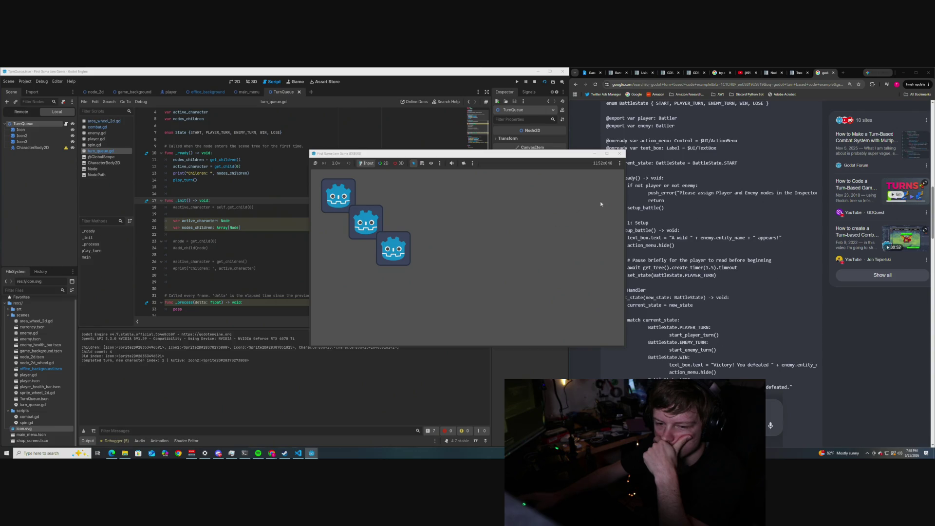
pyautogui.click(619, 153)
pyautogui.scroll(-1, 254, 231)
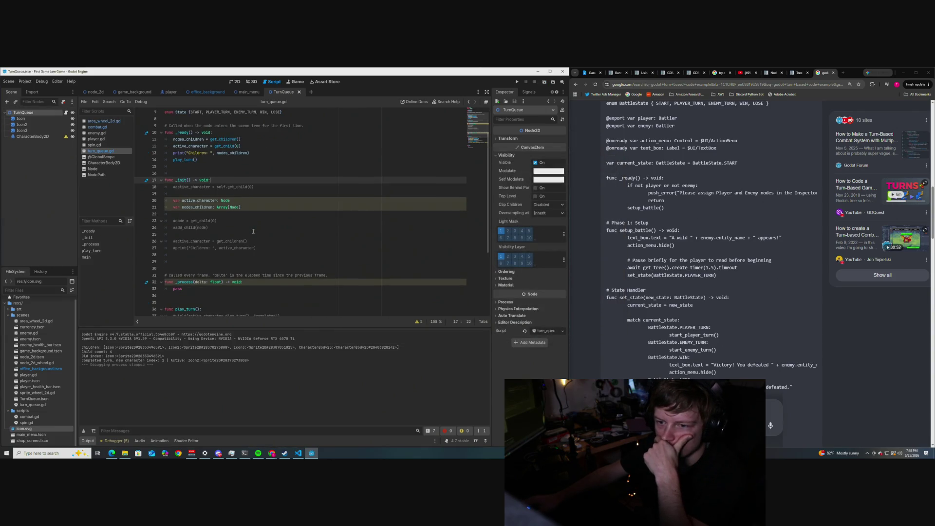
pyautogui.scroll(2, 253, 231)
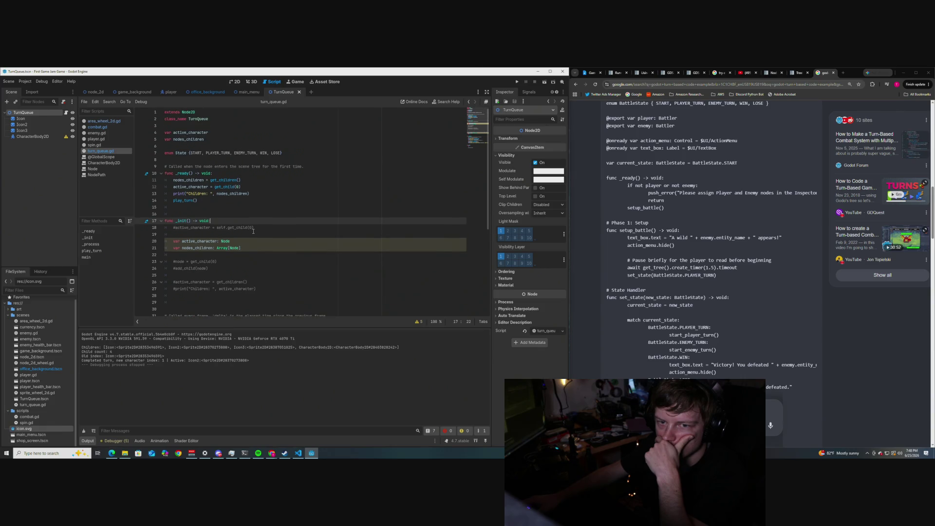
pyautogui.scroll(-3, 254, 231)
pyautogui.scroll(3, 253, 232)
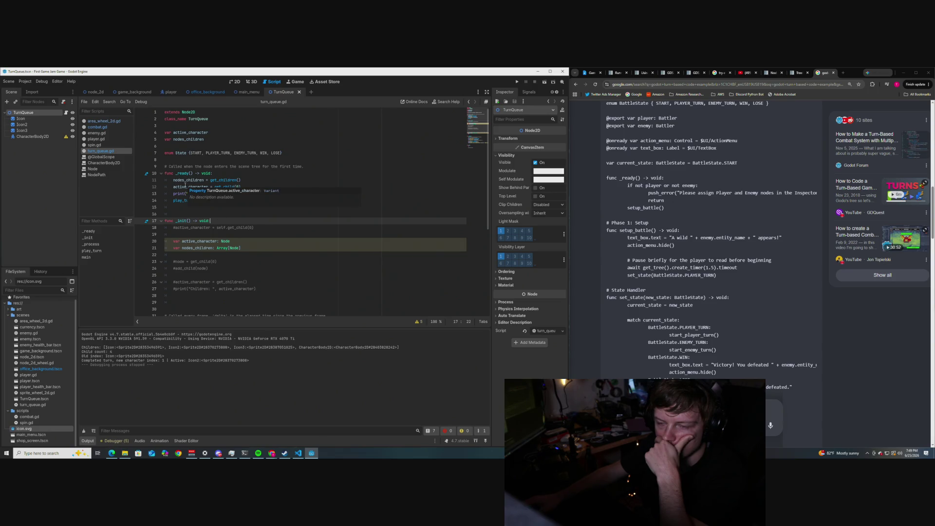
pyautogui.scroll(-3, 273, 246)
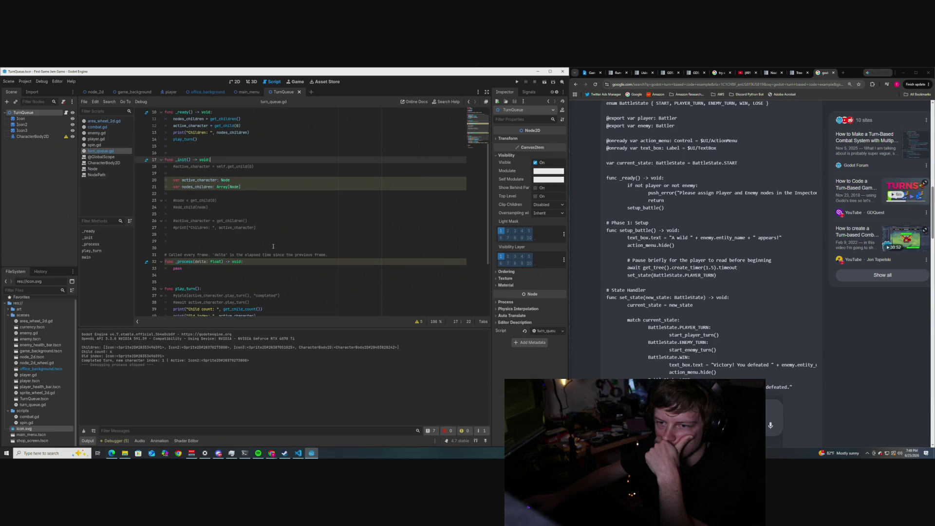
pyautogui.scroll(-2, 273, 247)
pyautogui.scroll(2, 273, 246)
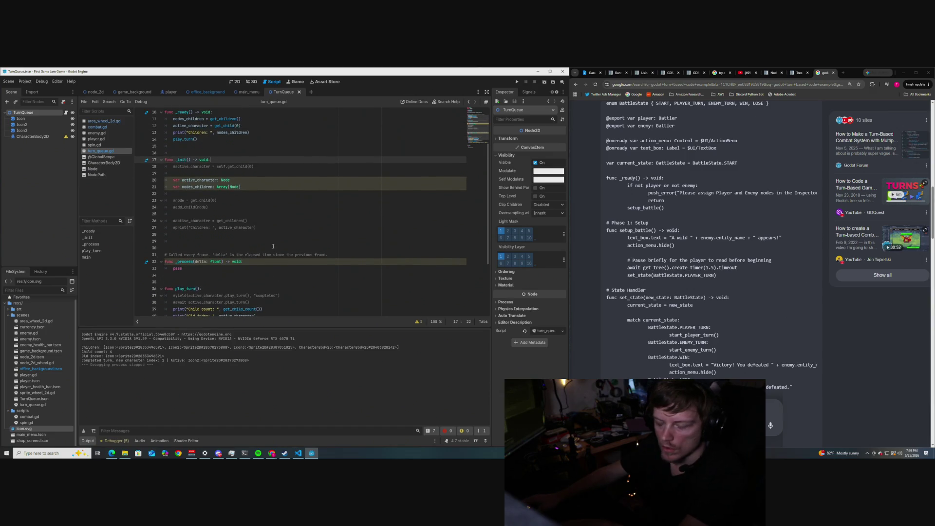
# Step: Select the commented-out yield line in play_turn()
pyautogui.press('XF86AudioRaiseVolume')
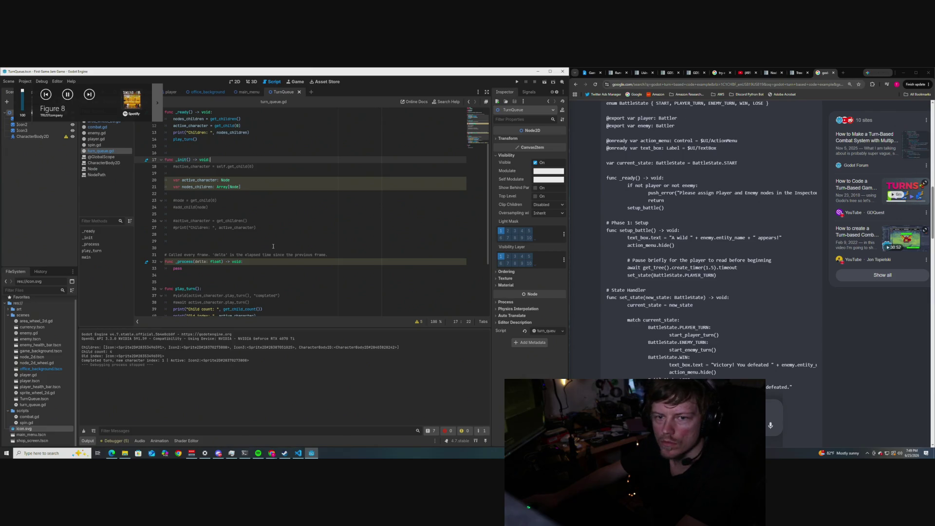
pyautogui.scroll(-2, 273, 246)
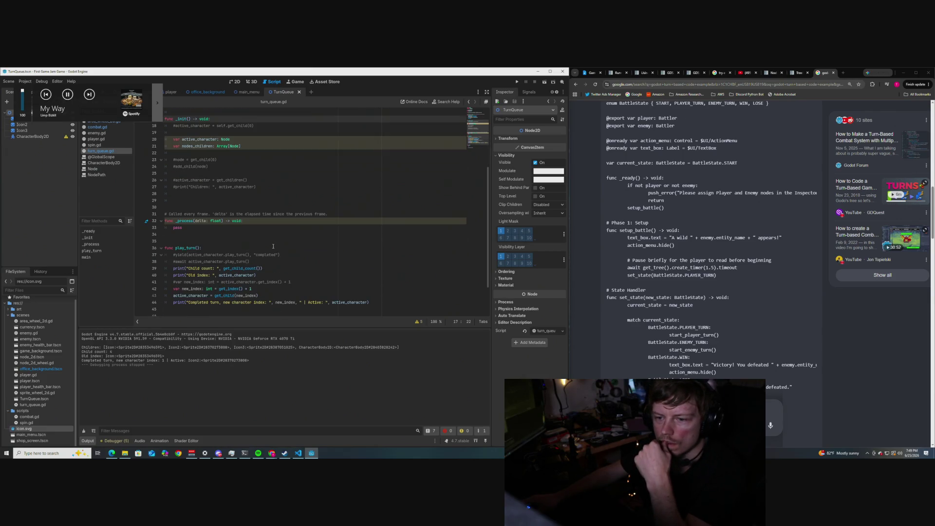
pyautogui.scroll(-2, 273, 246)
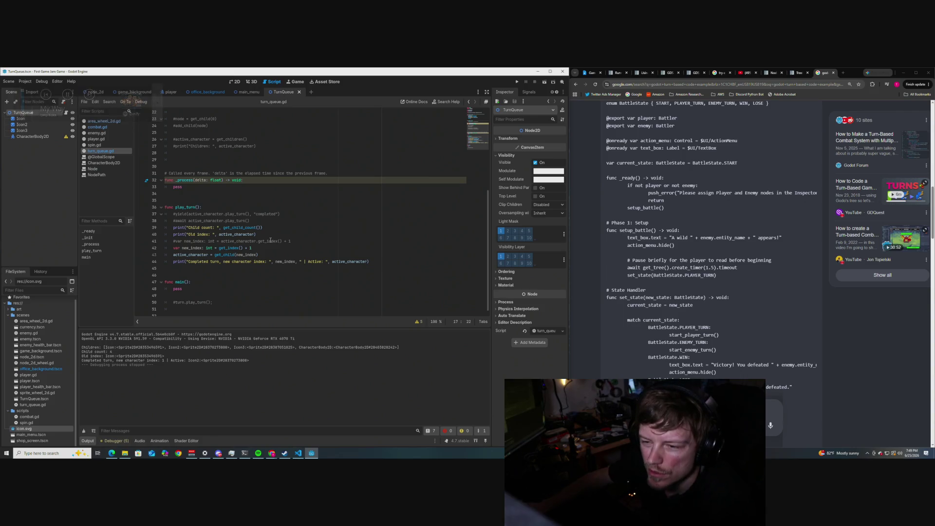
pyautogui.scroll(-1, 273, 233)
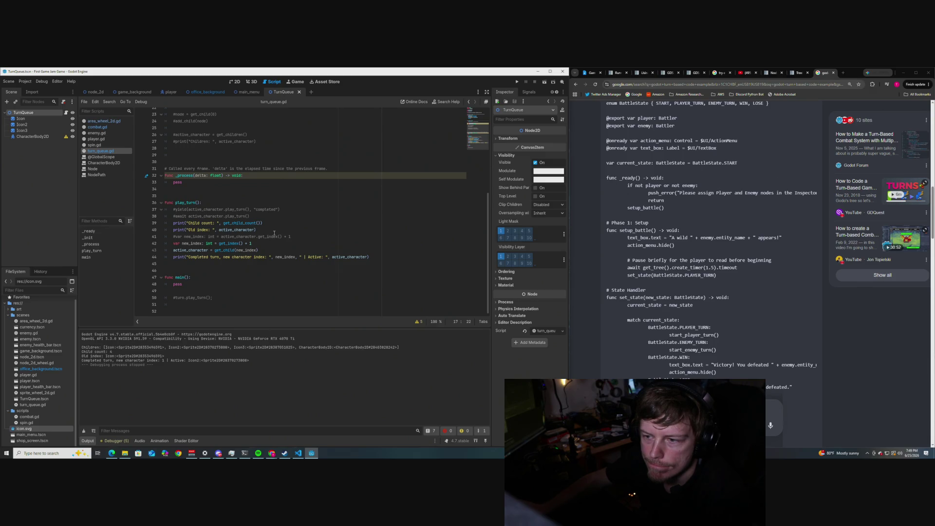
pyautogui.moveTo(280, 209); pyautogui.dragTo(173, 209)
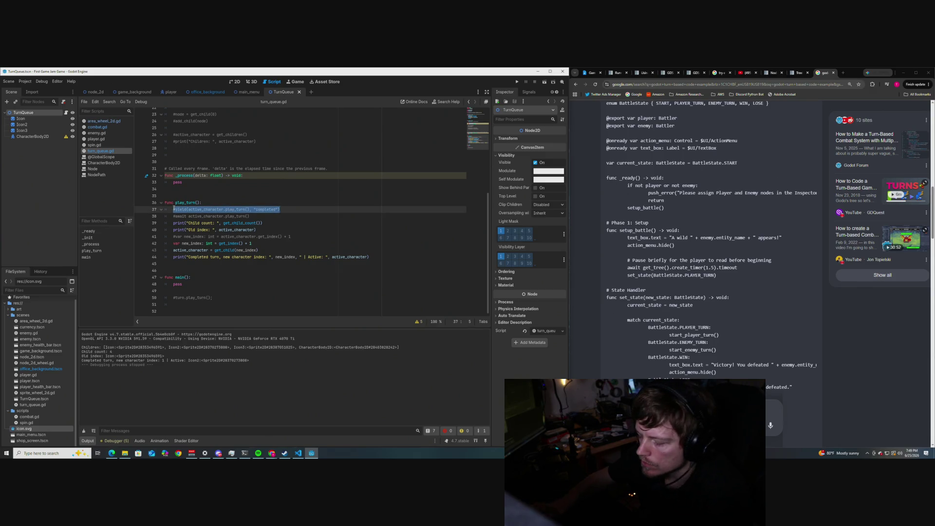
# Step: Delete the commented-out yield line from play_turn()
pyautogui.press('BackSpace')
pyautogui.press('BackSpace')
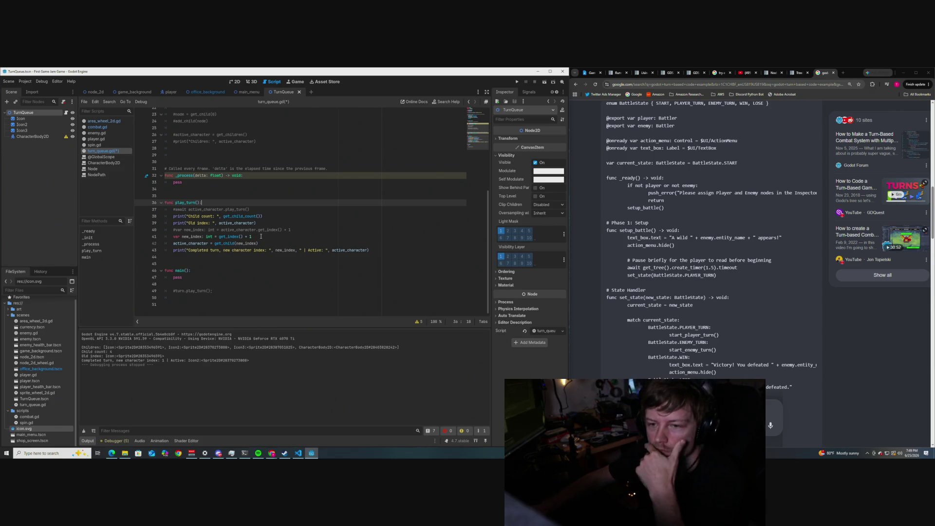
pyautogui.scroll(2, 278, 189)
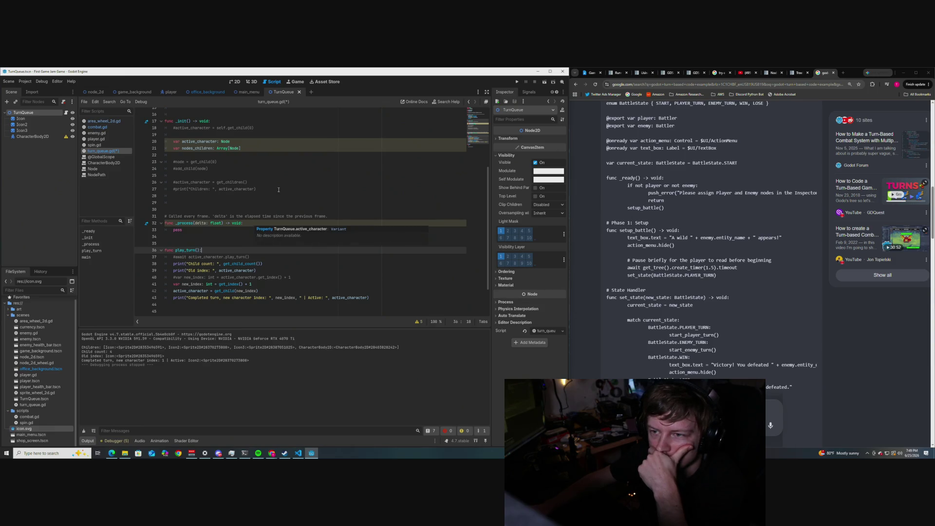
pyautogui.scroll(4, 277, 189)
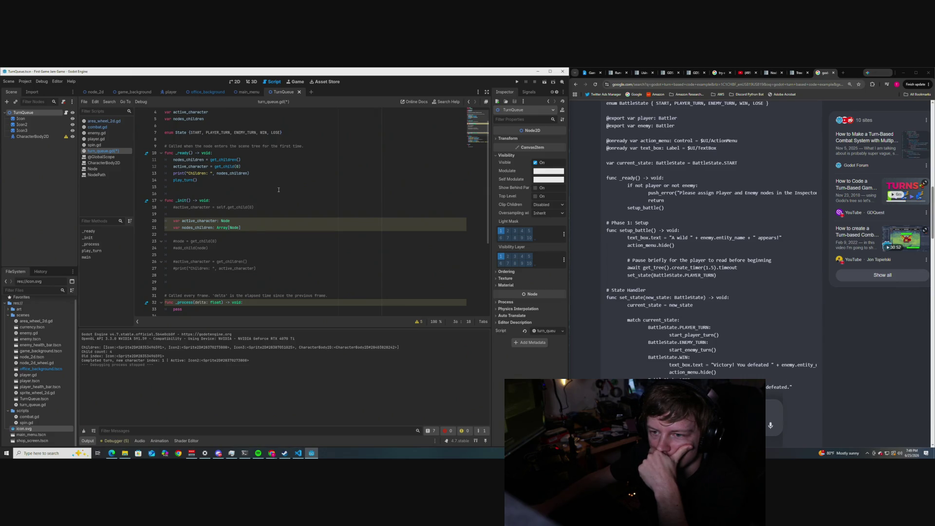
pyautogui.scroll(-5, 278, 190)
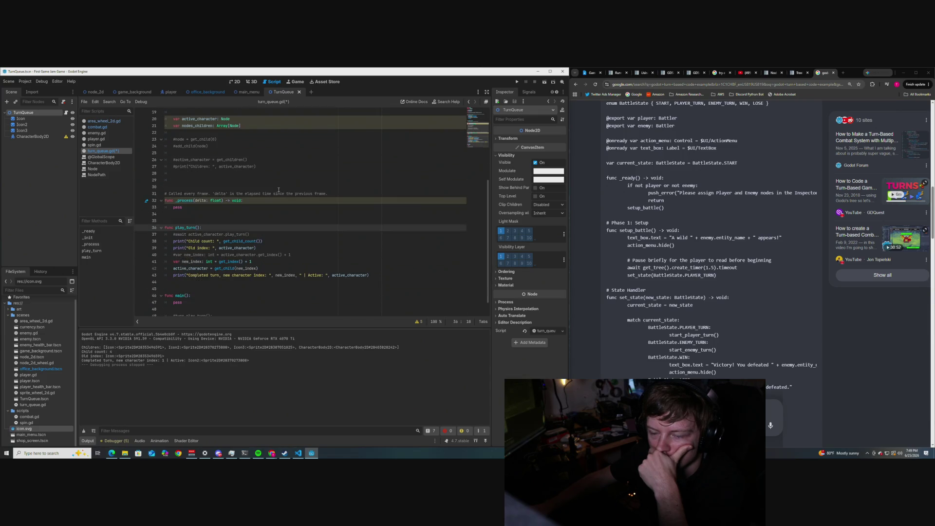
pyautogui.scroll(4, 278, 189)
pyautogui.scroll(-1, 215, 180)
pyautogui.scroll(3, 267, 229)
# Step: Add a '# For testing' comment after the play_turn() call in _ready()
pyautogui.moveTo(198, 200); pyautogui.dragTo(170, 201)
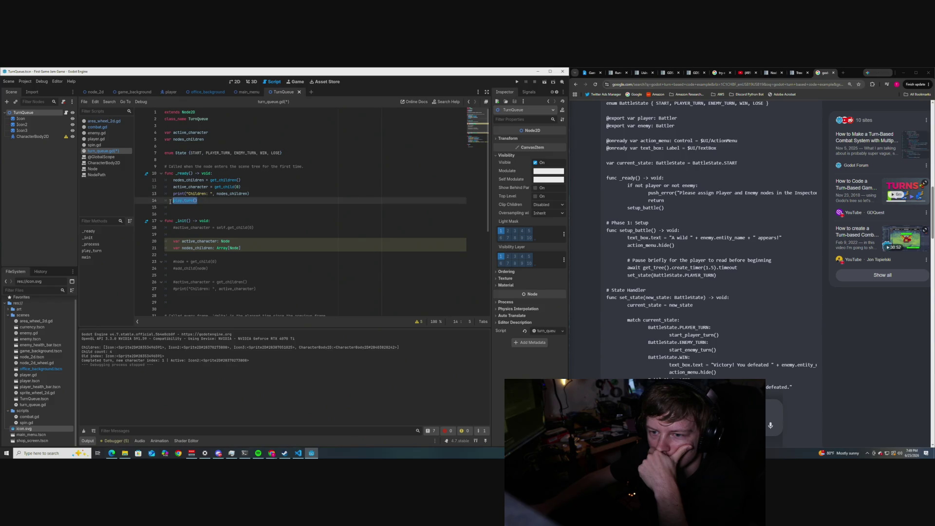
pyautogui.click(248, 200)
pyautogui.scroll(-2, 248, 200)
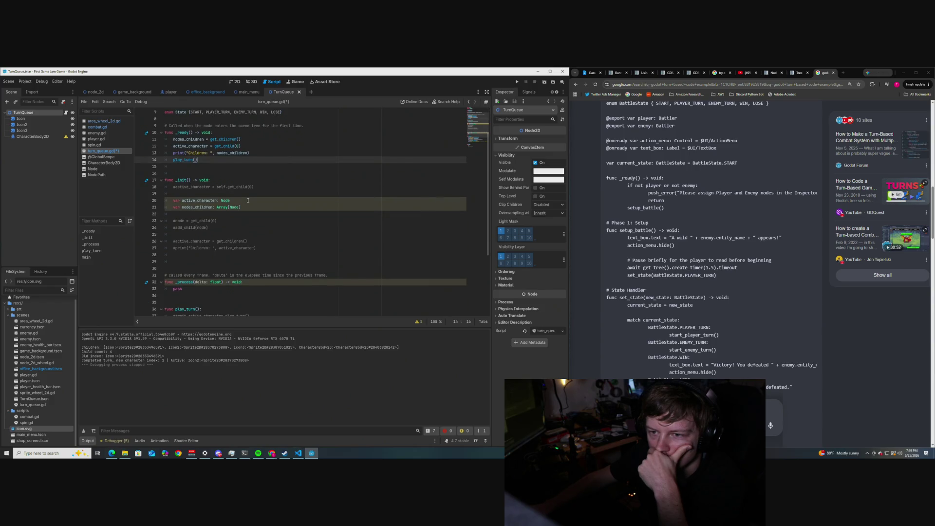
pyautogui.write('##')
pyautogui.press('BackSpace')
pyautogui.press('BackSpace')
pyautogui.write('For testing')
pyautogui.scroll(-1, 292, 233)
pyautogui.click(292, 232)
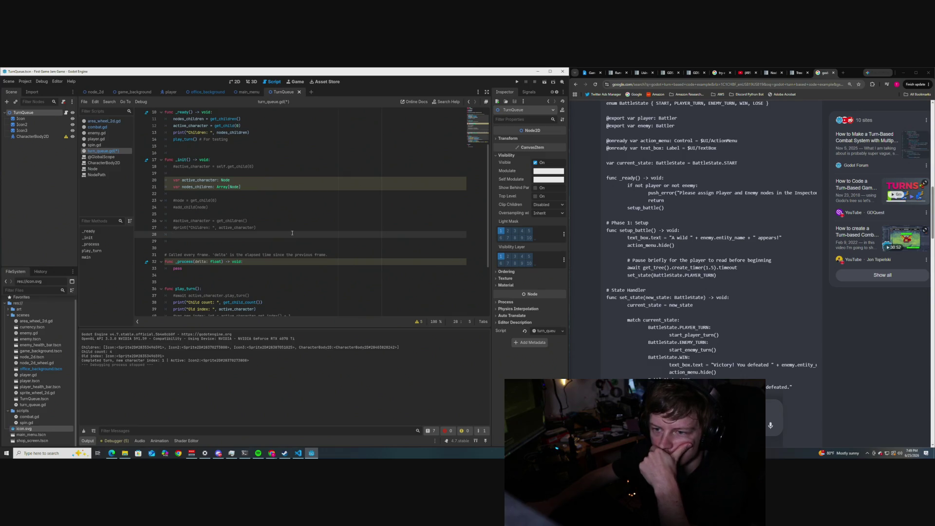
pyautogui.scroll(-4, 292, 233)
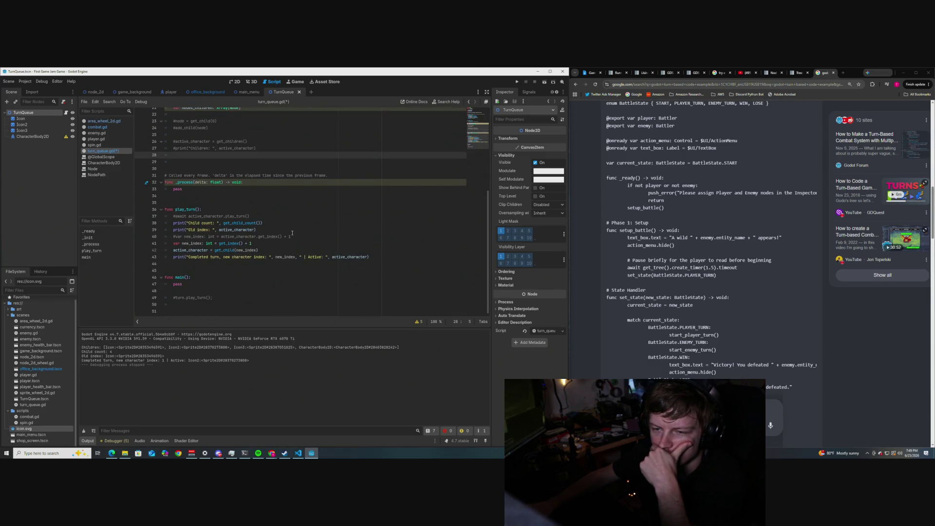
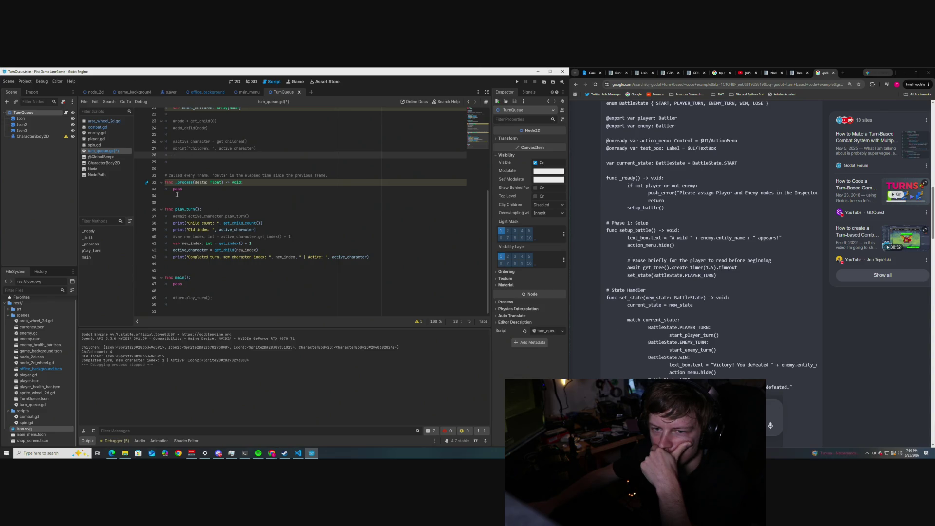
# Step: Save turn_queue.gd with the caret on blank line 35 of the script
pyautogui.click(280, 201)
pyautogui.hotkey('ctrl', 's')
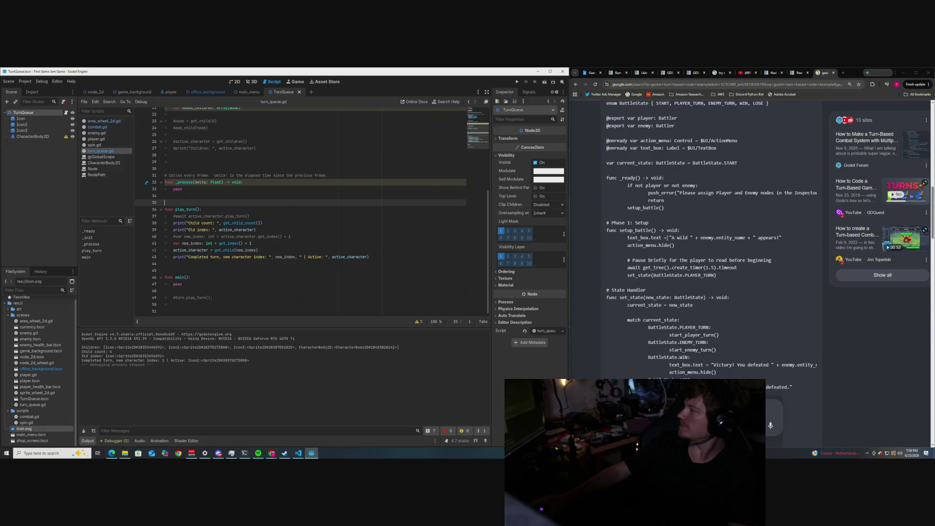
pyautogui.scroll(-1, 668, 268)
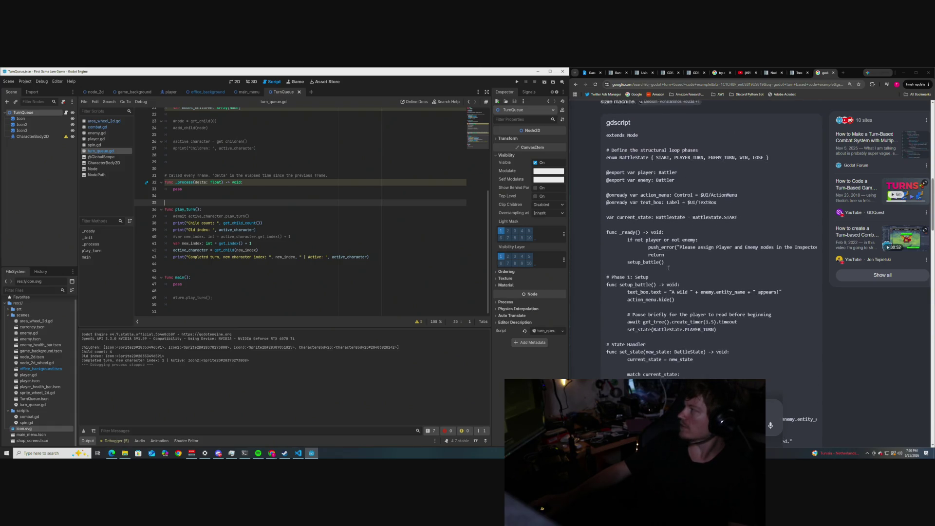
pyautogui.scroll(3, 669, 268)
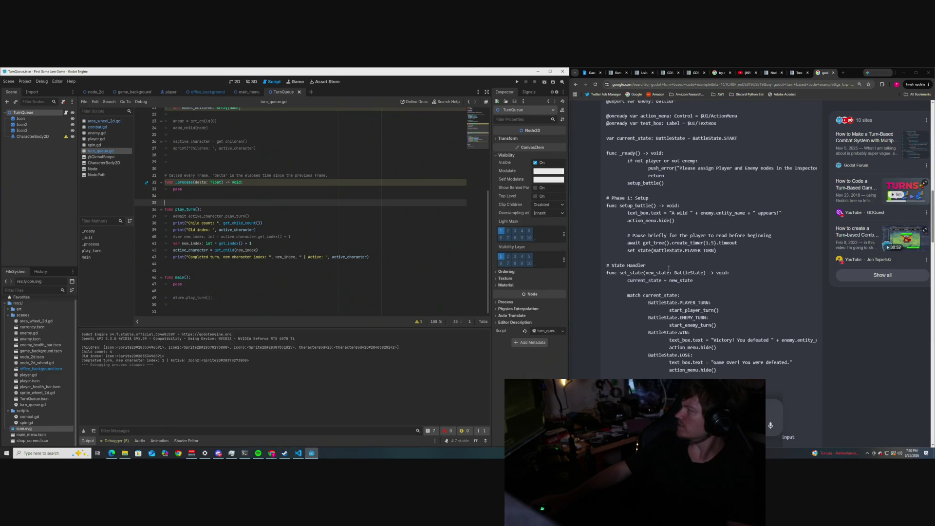
pyautogui.scroll(-4, 666, 269)
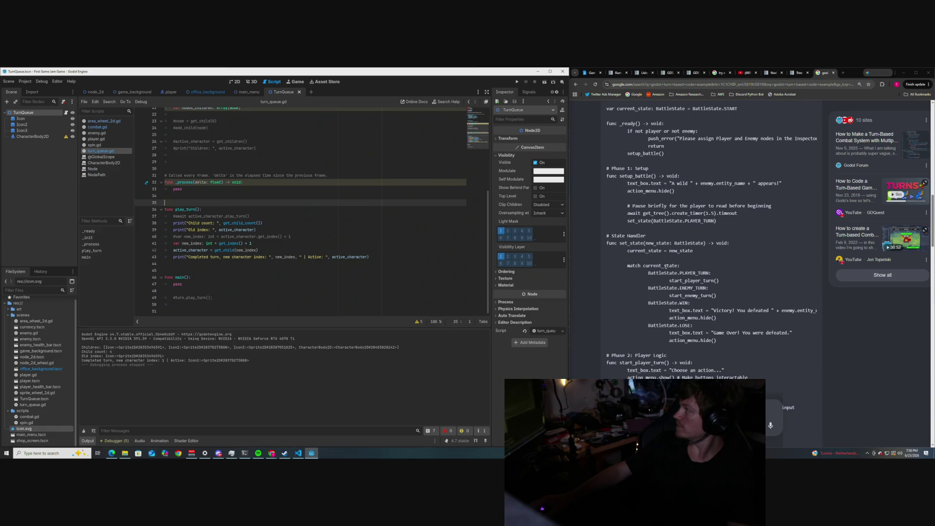
pyautogui.scroll(-2, 665, 267)
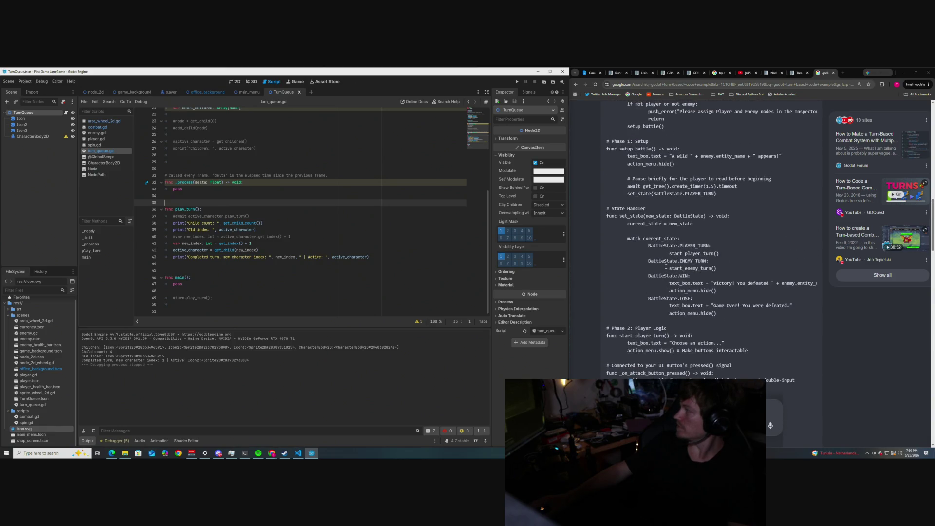
pyautogui.scroll(2, 665, 266)
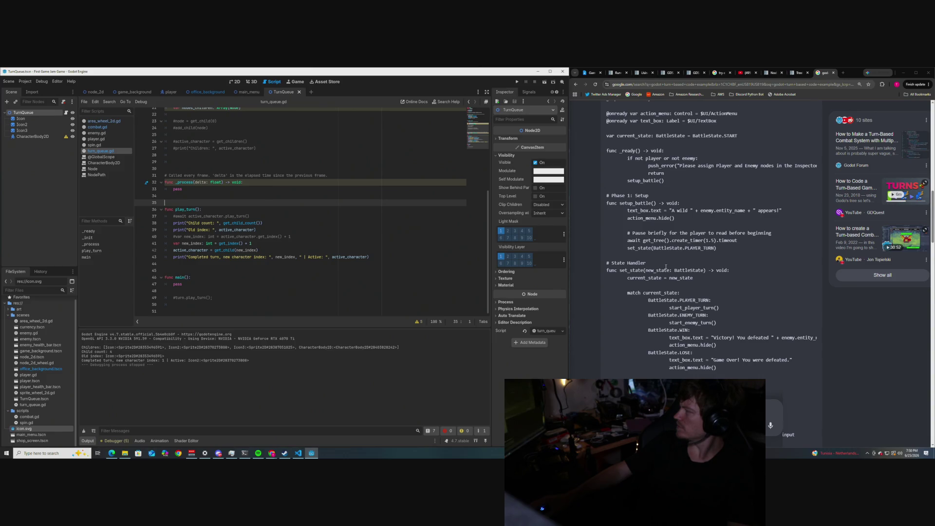
pyautogui.scroll(-5, 665, 267)
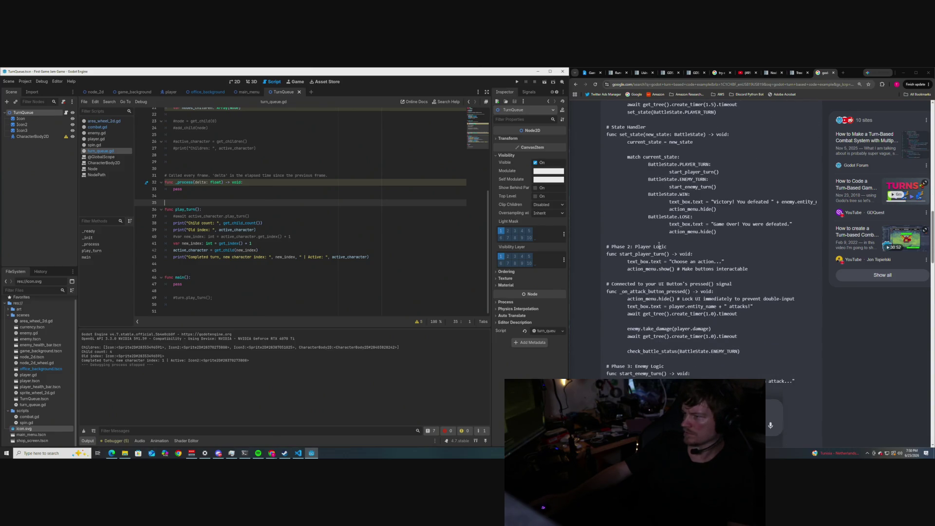
pyautogui.scroll(-4, 633, 242)
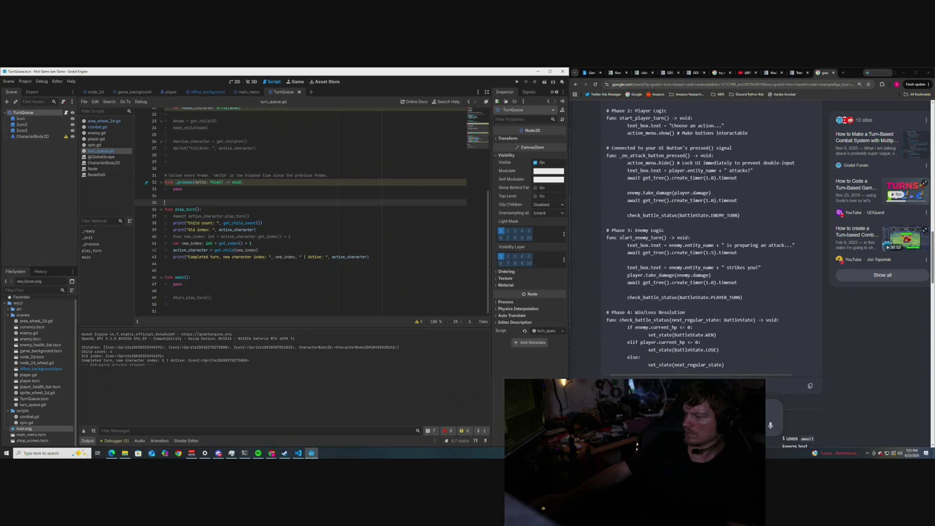
pyautogui.scroll(4, 622, 237)
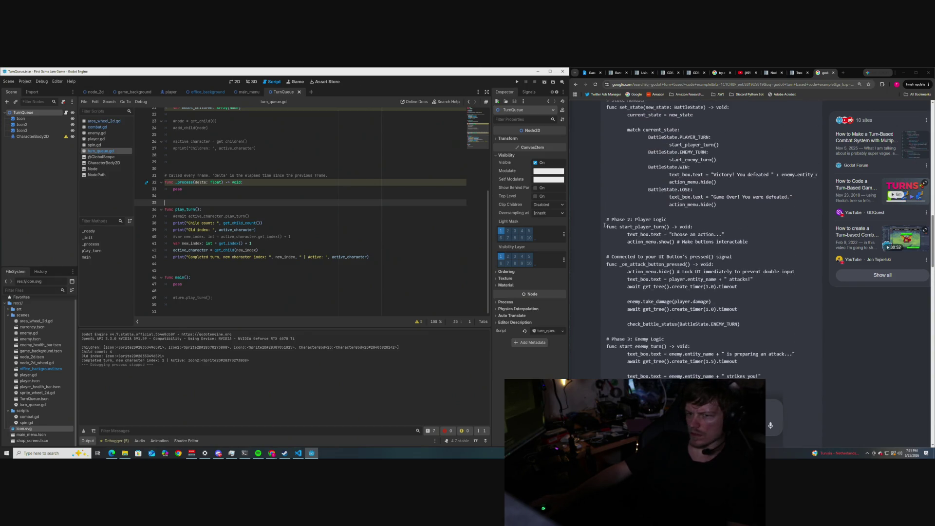
pyautogui.scroll(5, 243, 195)
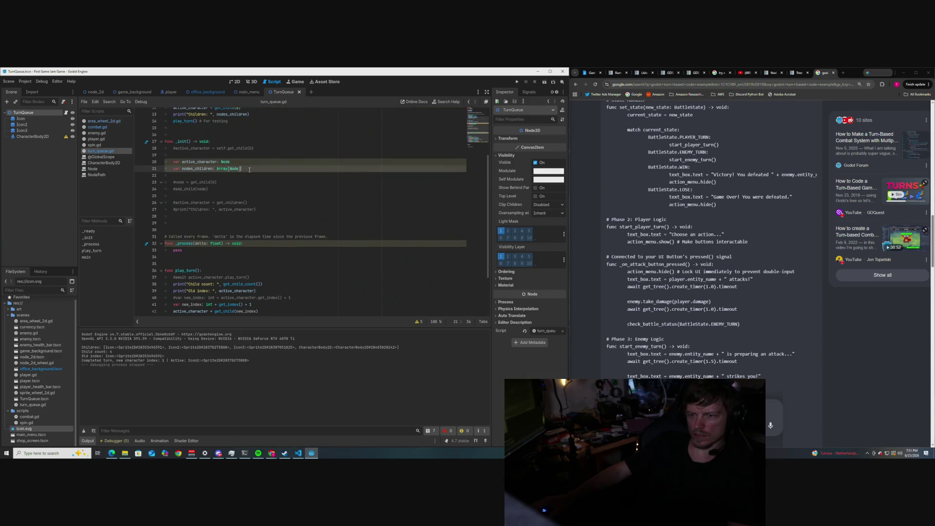
pyautogui.click(240, 209)
pyautogui.scroll(-1, 248, 210)
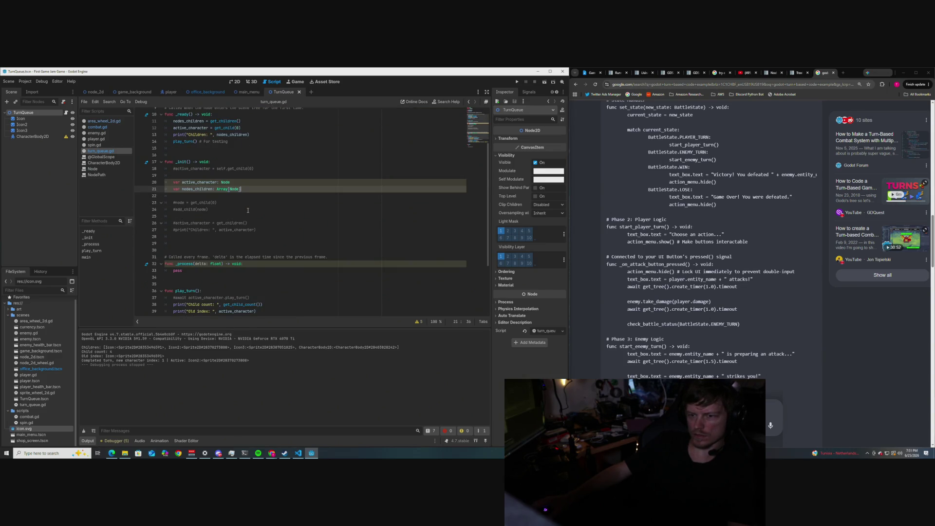
pyautogui.scroll(3, 247, 210)
pyautogui.scroll(-1, 248, 211)
pyautogui.scroll(1, 248, 211)
pyautogui.scroll(-1, 248, 211)
pyautogui.scroll(1, 247, 209)
pyautogui.scroll(-1, 248, 209)
pyautogui.scroll(1, 246, 208)
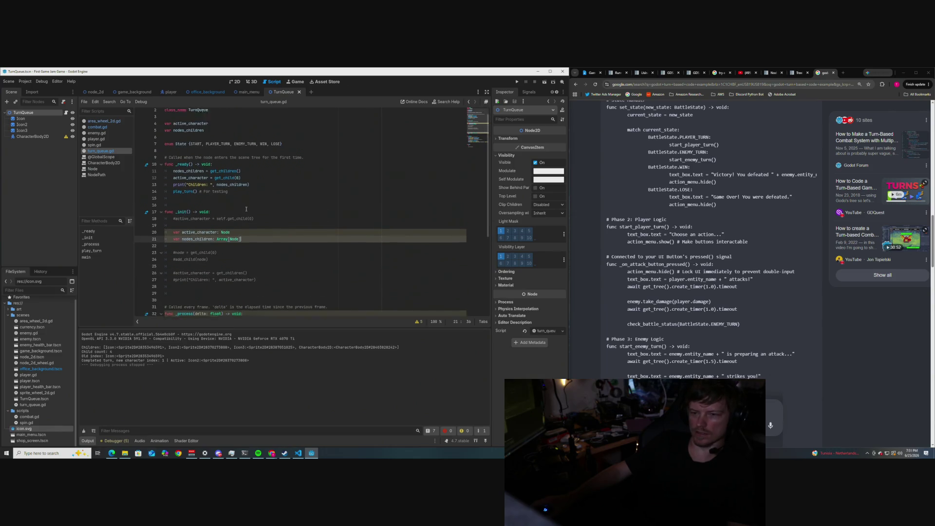
pyautogui.scroll(1, 245, 208)
pyautogui.scroll(-1, 246, 209)
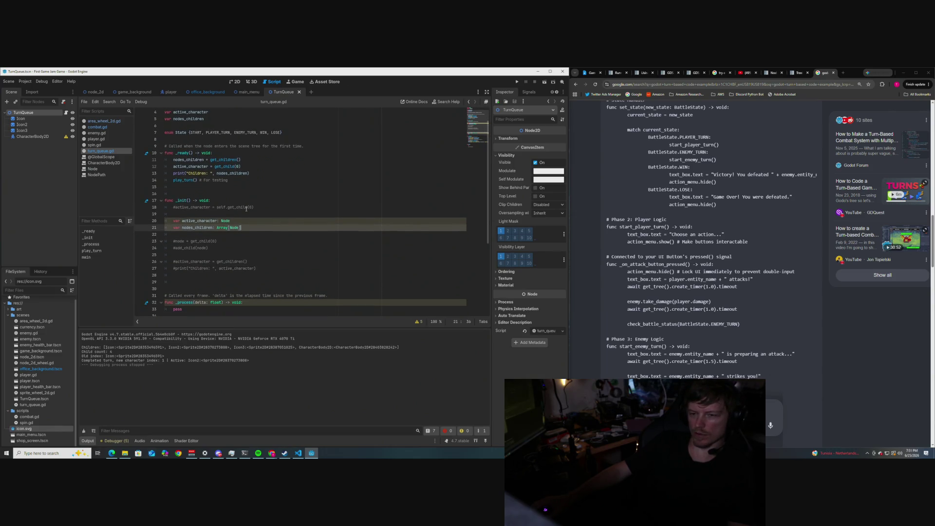
pyautogui.scroll(-1, 246, 209)
pyautogui.scroll(1, 246, 207)
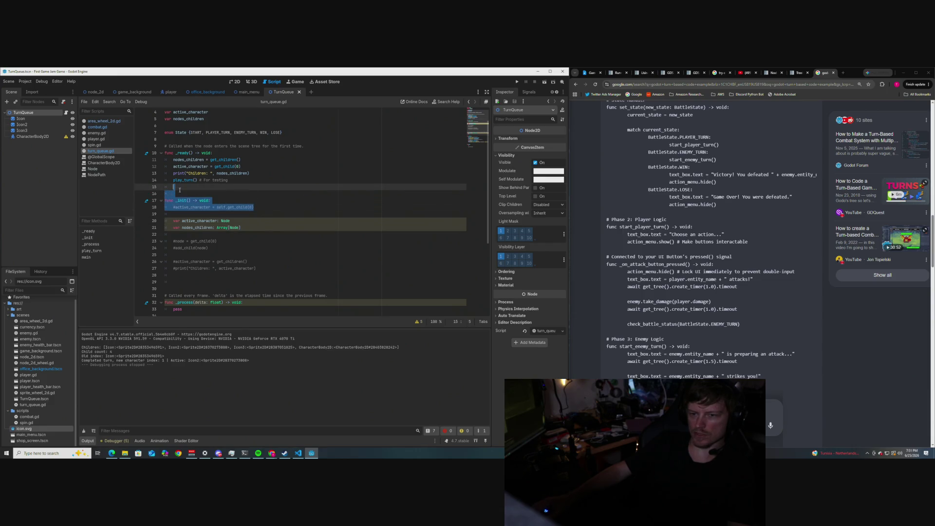
pyautogui.moveTo(228, 179); pyautogui.dragTo(167, 152)
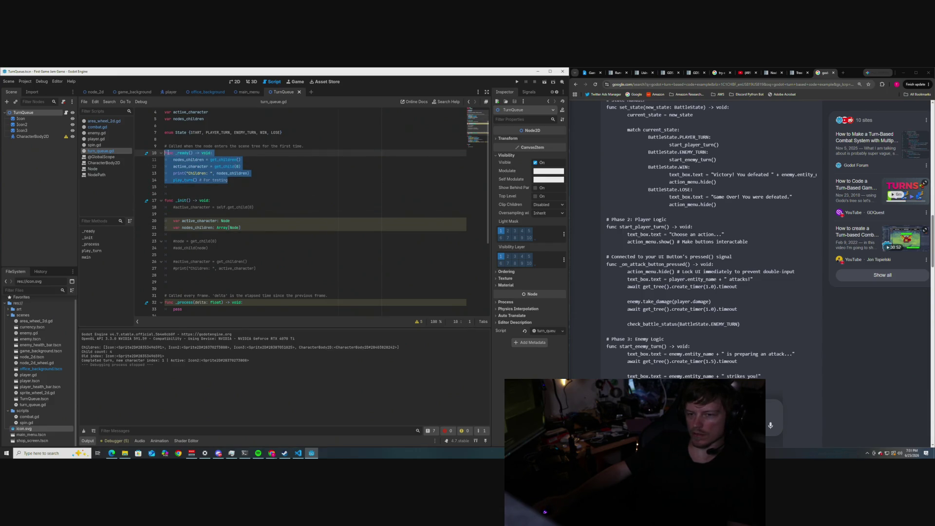
pyautogui.keyDown('shift'); pyautogui.click(160, 148); pyautogui.keyUp('shift')
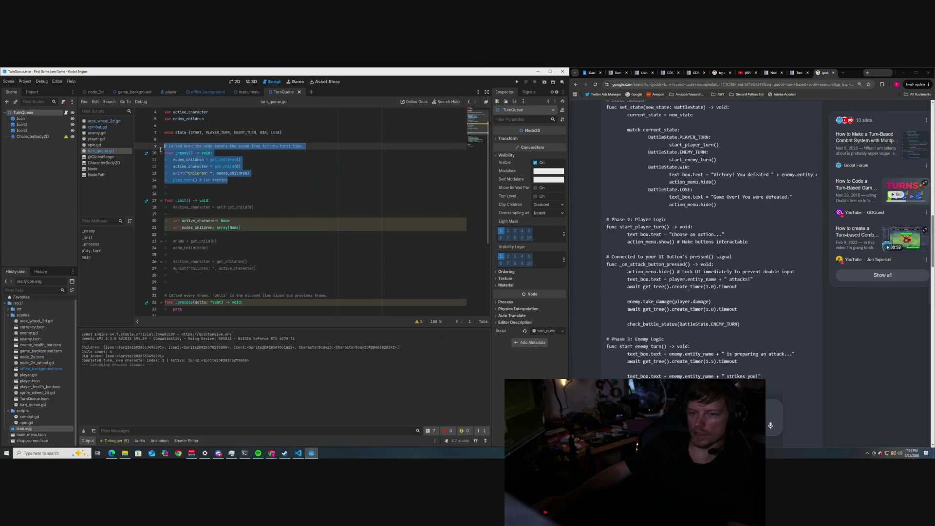
pyautogui.click(274, 169)
pyautogui.moveTo(258, 173); pyautogui.dragTo(164, 152)
pyautogui.click(258, 173)
pyautogui.moveTo(239, 184); pyautogui.dragTo(156, 153)
pyautogui.click(292, 173)
pyautogui.scroll(-1, 592, 226)
pyautogui.scroll(3, 593, 227)
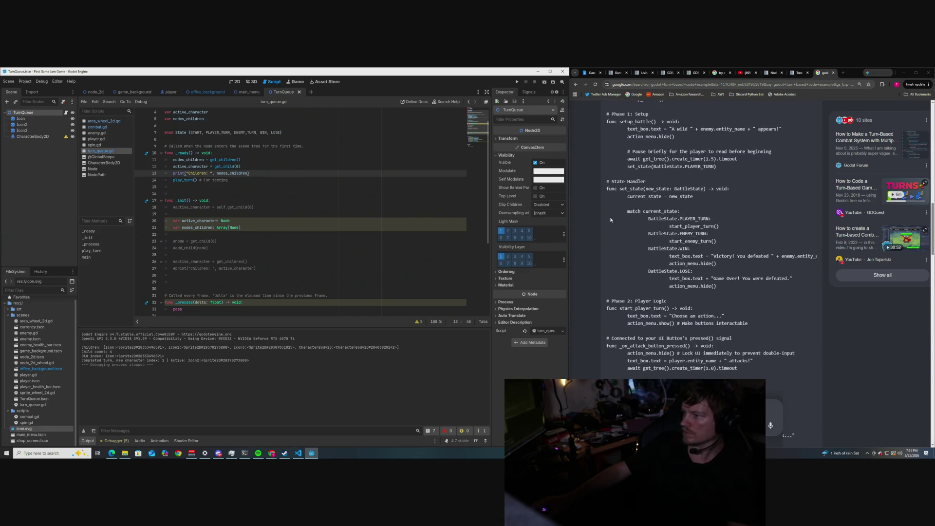
pyautogui.scroll(3, 611, 220)
pyautogui.scroll(2, 610, 220)
pyautogui.scroll(-4, 610, 216)
pyautogui.scroll(3, 609, 216)
pyautogui.scroll(-4, 610, 216)
pyautogui.moveTo(198, 200); pyautogui.dragTo(177, 200)
pyautogui.click(190, 201)
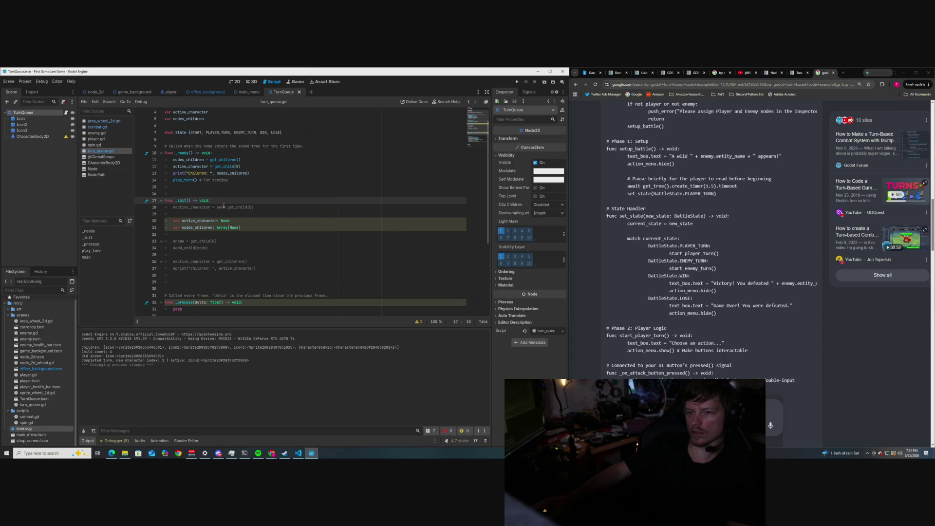
pyautogui.scroll(2, 219, 200)
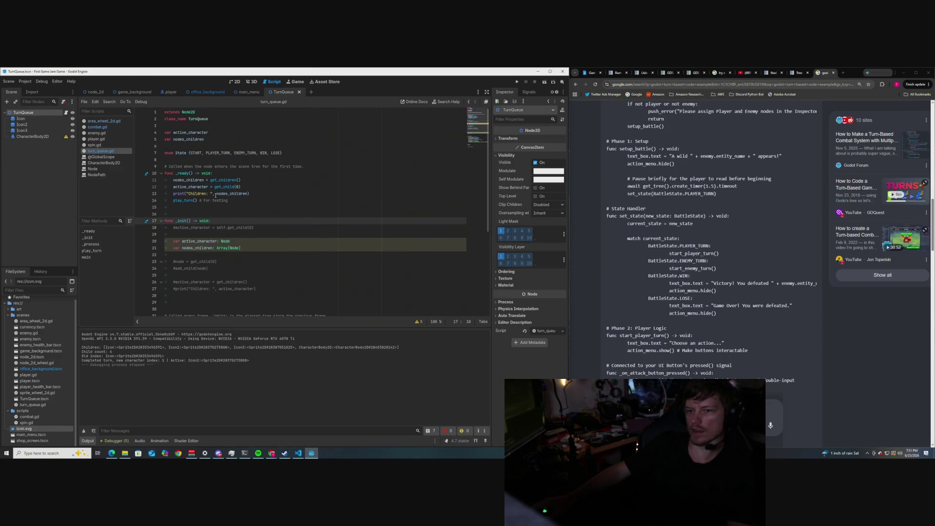
pyautogui.moveTo(233, 207)
pyautogui.mouseDown()
pyautogui.moveTo(228, 173)
pyautogui.moveTo(215, 174)
pyautogui.moveTo(161, 112)
pyautogui.mouseUp()
pyautogui.click(233, 207)
pyautogui.click(270, 173)
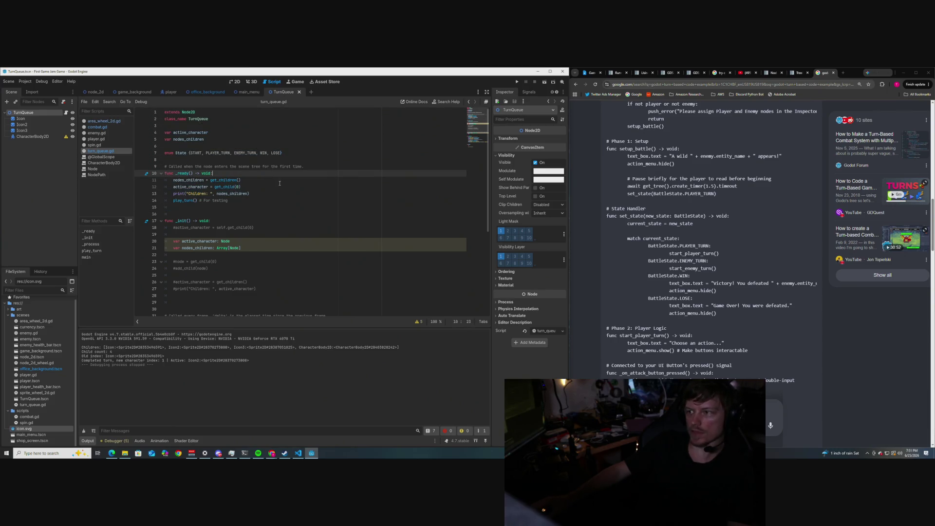
pyautogui.scroll(-1, 247, 181)
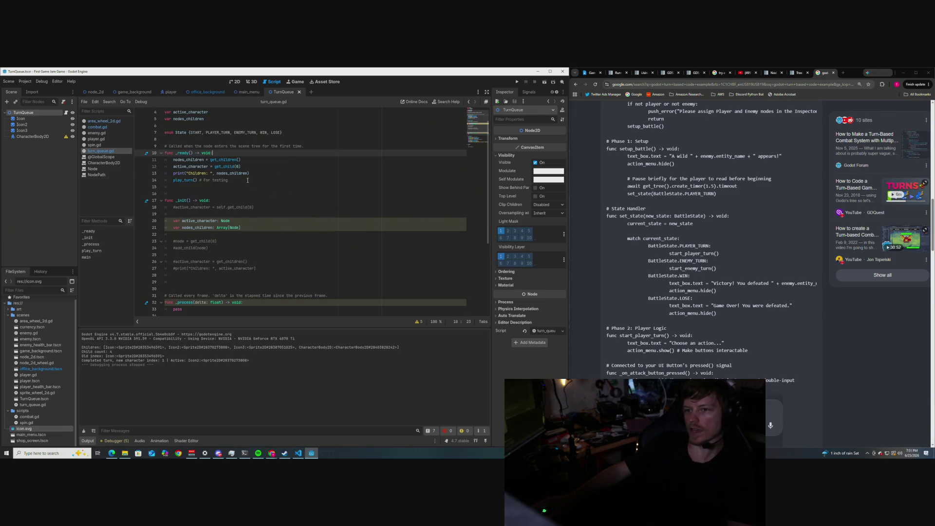
pyautogui.moveTo(240, 233); pyautogui.dragTo(165, 200)
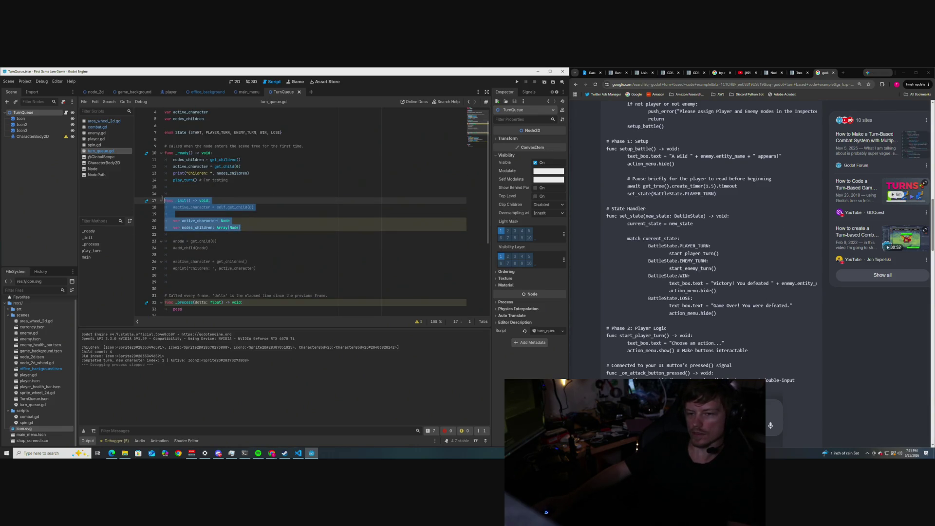
pyautogui.press('Up')
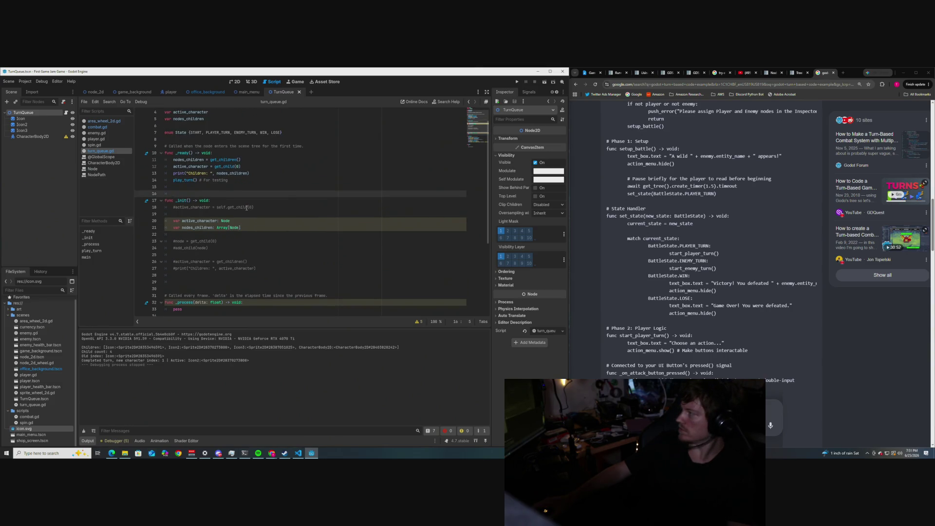
pyautogui.scroll(-1, 190, 206)
pyautogui.click(178, 179)
pyautogui.doubleClick(180, 180)
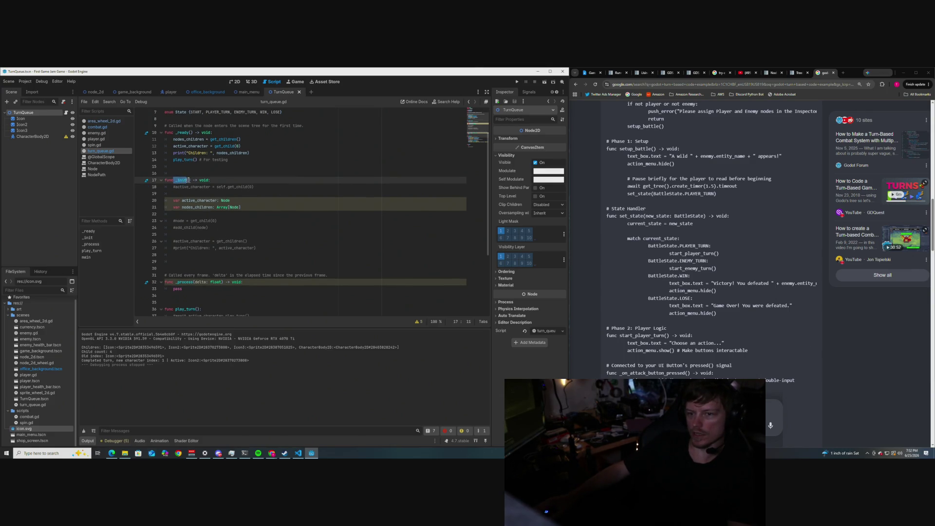
pyautogui.moveTo(210, 180); pyautogui.dragTo(166, 179)
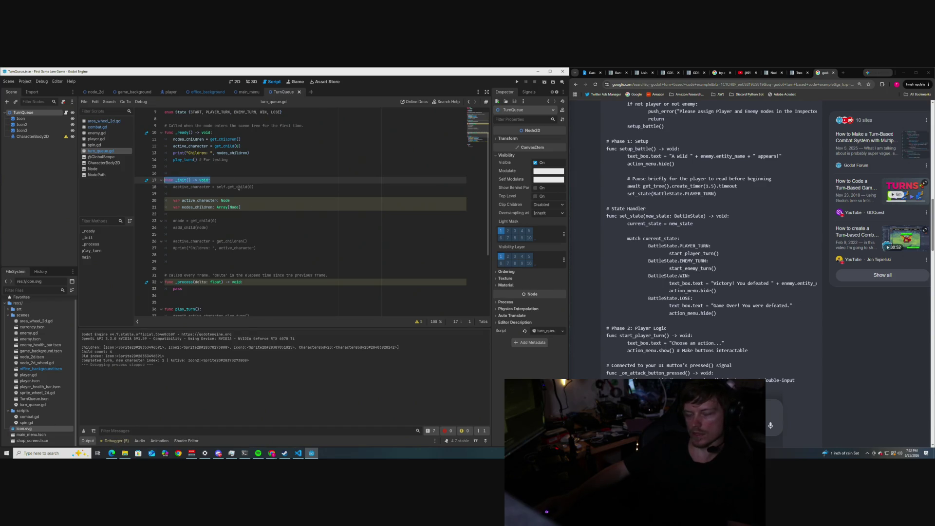
pyautogui.moveTo(240, 207); pyautogui.dragTo(168, 174)
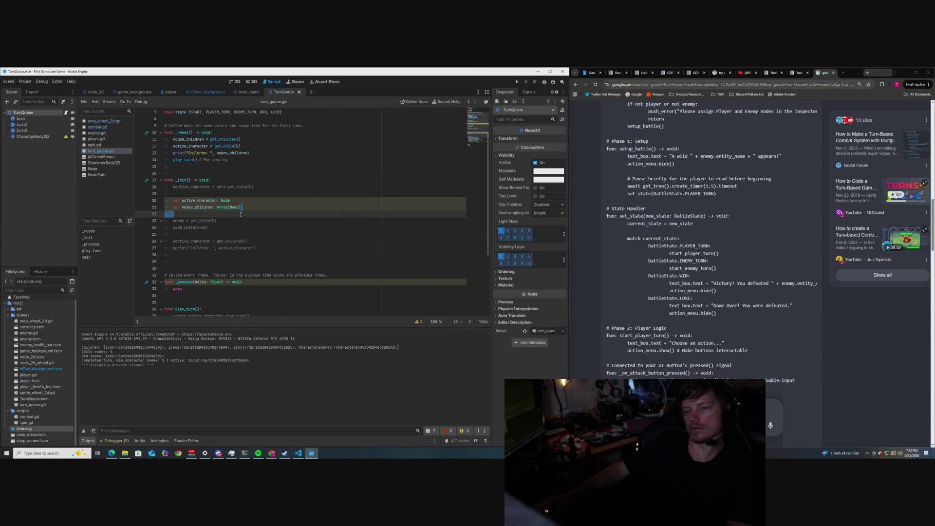
pyautogui.click(261, 179)
pyautogui.moveTo(240, 207); pyautogui.dragTo(168, 174)
pyautogui.click(263, 182)
pyautogui.moveTo(241, 207); pyautogui.dragTo(167, 175)
pyautogui.click(253, 178)
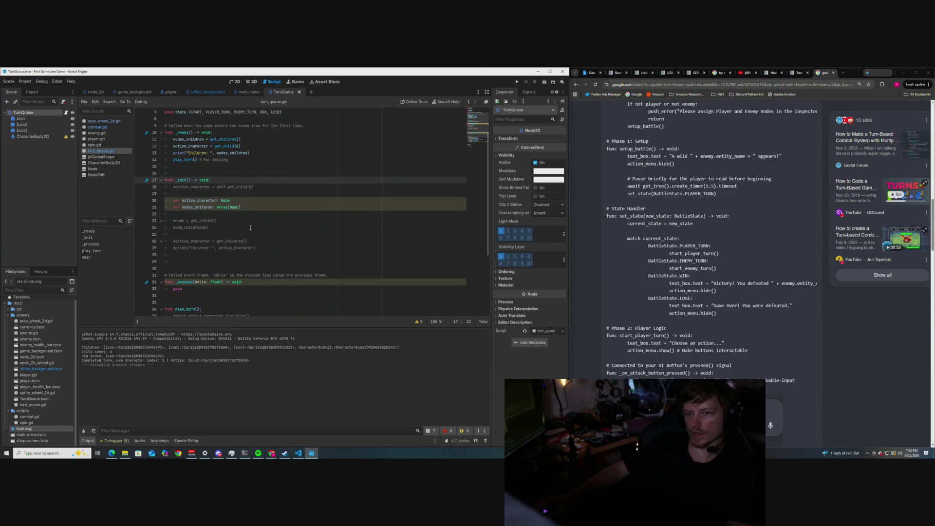
pyautogui.moveTo(240, 207); pyautogui.dragTo(167, 174)
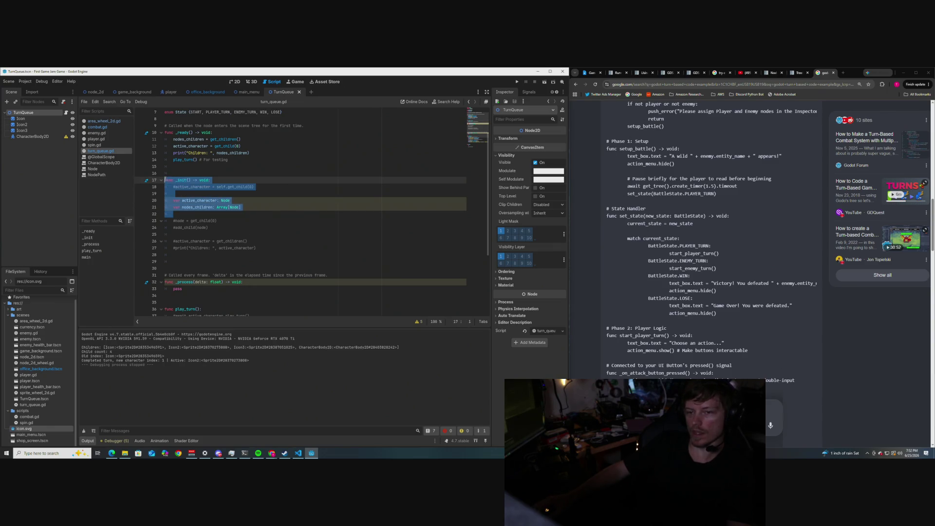
pyautogui.click(248, 178)
pyautogui.moveTo(240, 207); pyautogui.dragTo(167, 175)
pyautogui.click(279, 183)
pyautogui.scroll(-1, 279, 183)
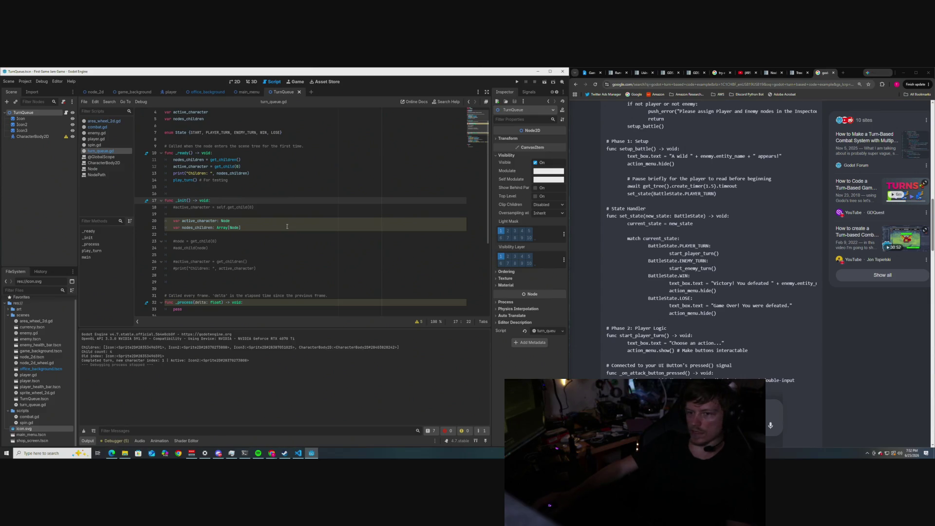
pyautogui.scroll(1, 258, 208)
pyautogui.click(258, 207)
pyautogui.scroll(-4, 264, 220)
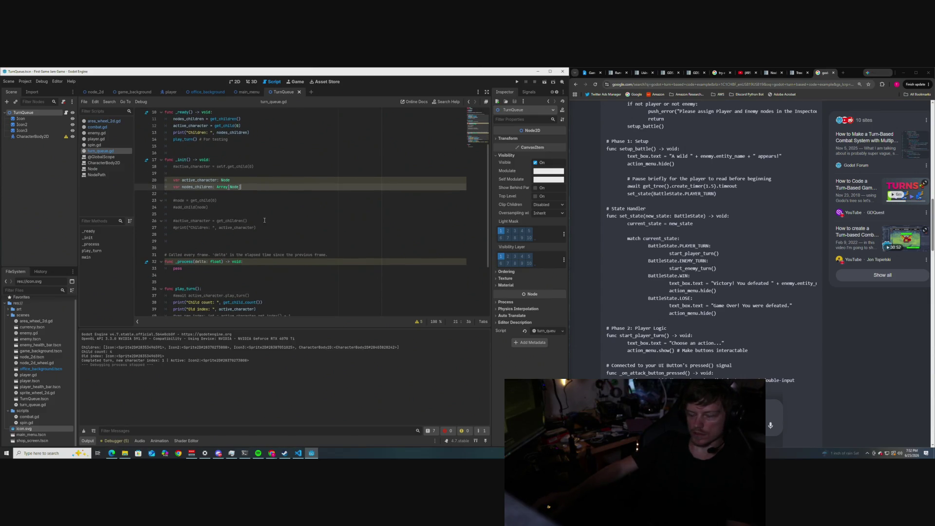
pyautogui.scroll(-1, 264, 220)
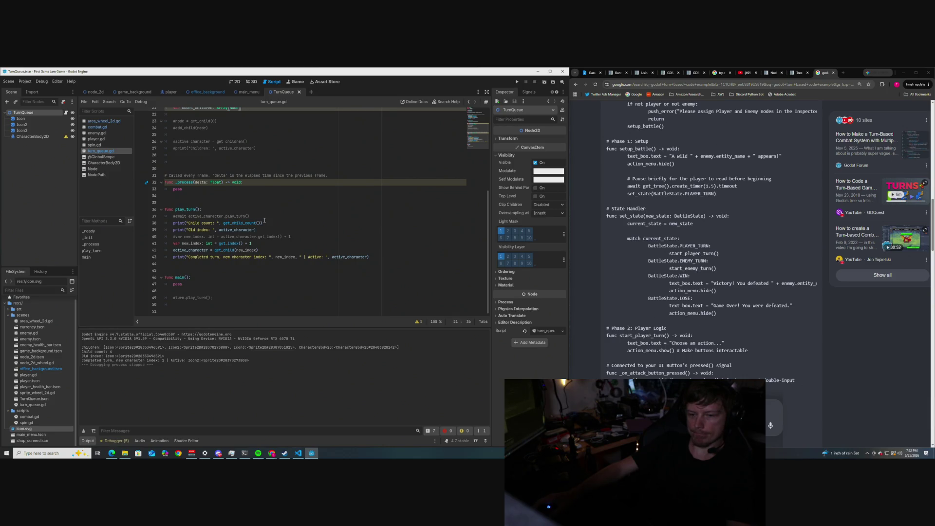
pyautogui.scroll(1, 264, 220)
pyautogui.scroll(-1, 265, 219)
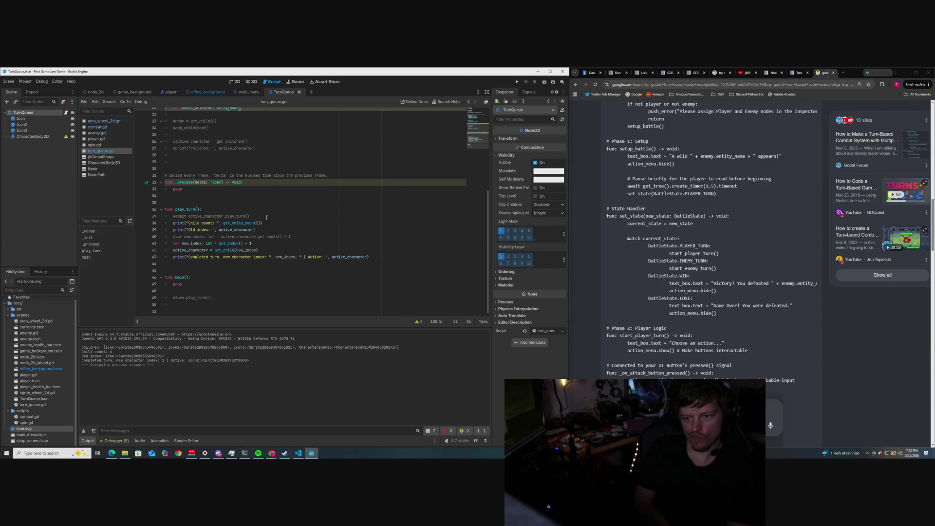
pyautogui.click(274, 216)
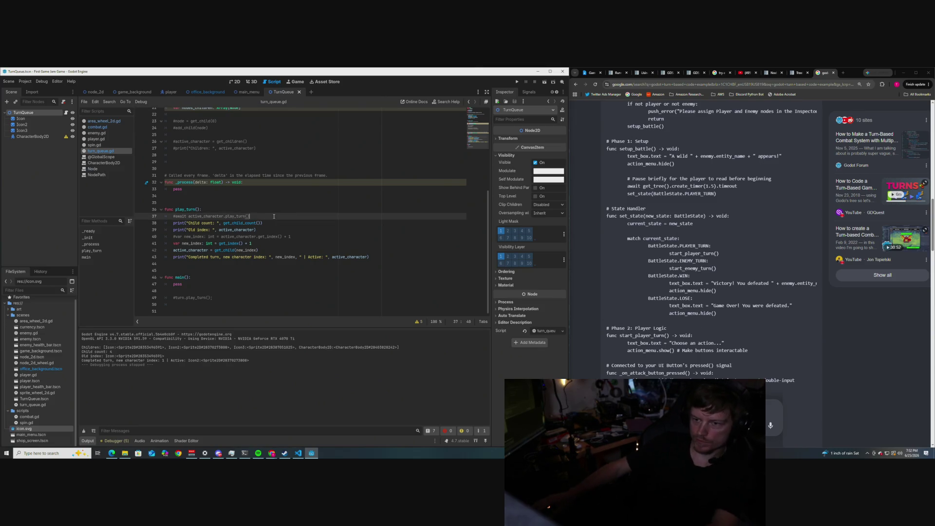
# Step: Append '# Probably do this later somewhere else' to the await play_turn line and add a blank line after the commented index line
pyautogui.write('# Probabl')
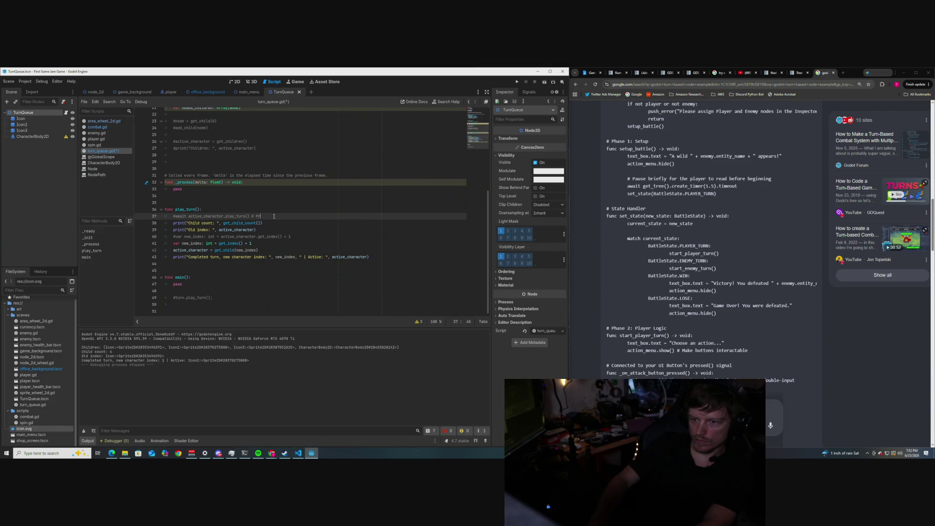
pyautogui.write('y do thi')
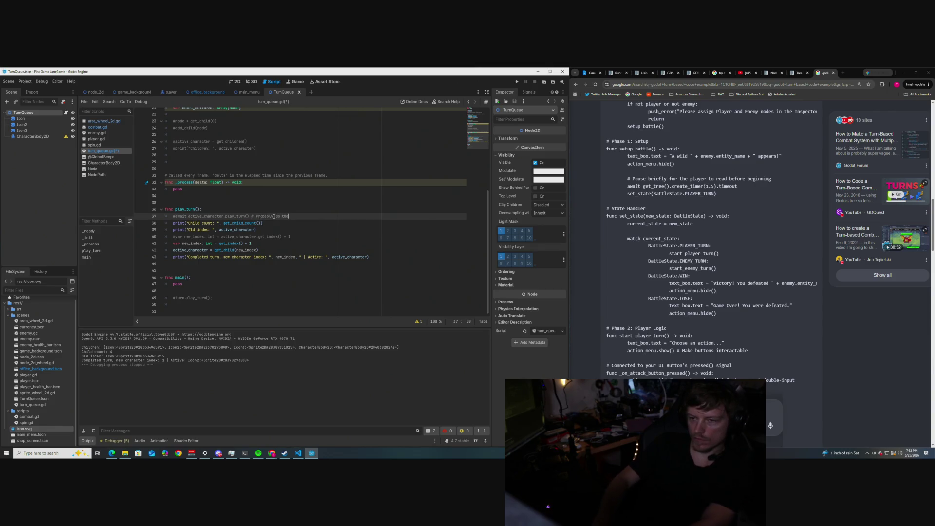
pyautogui.write('s later somewhere else?')
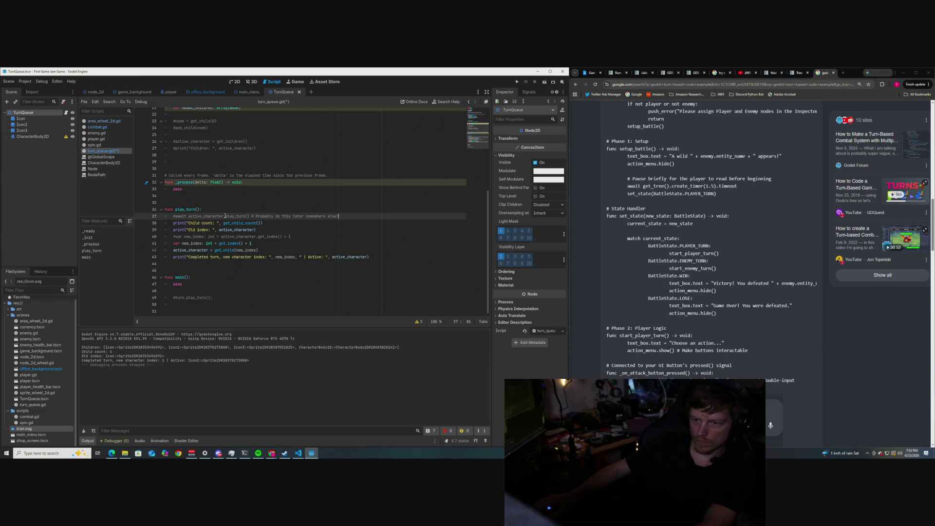
pyautogui.click(195, 216)
pyautogui.click(296, 236)
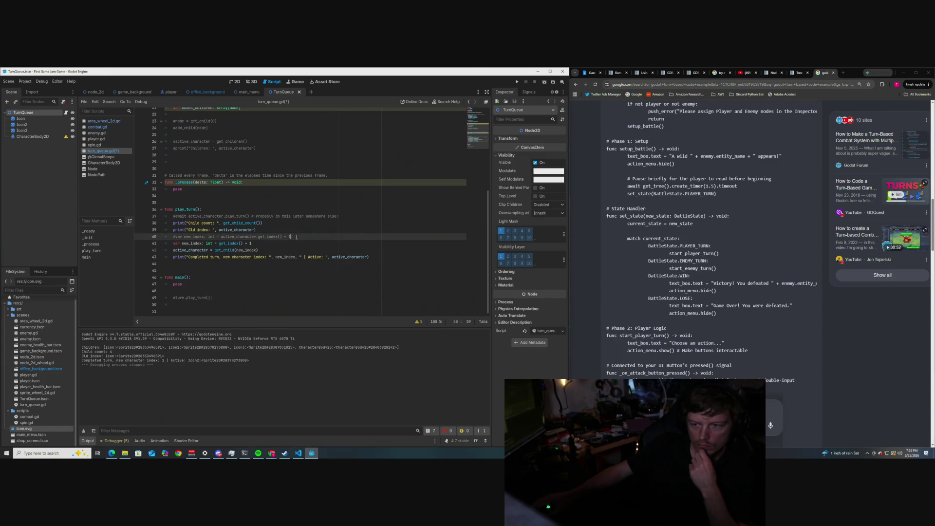
pyautogui.press('Return')
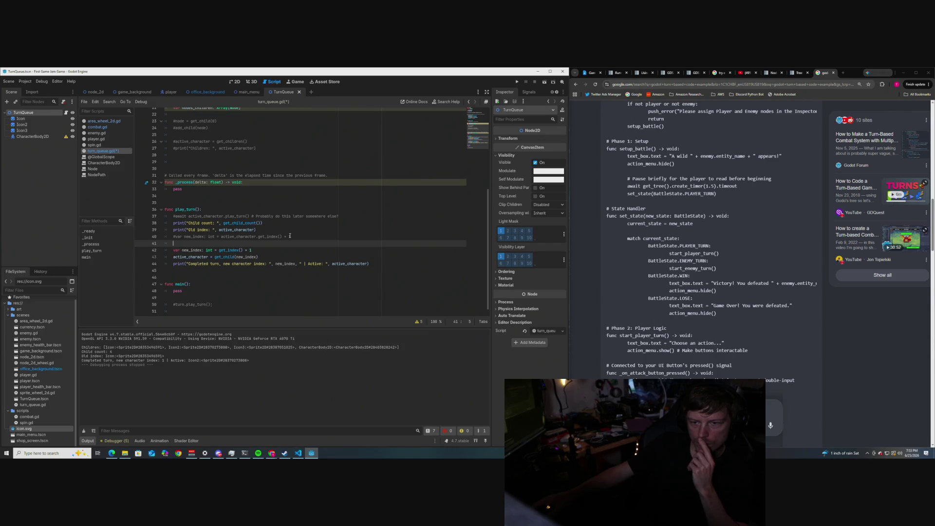
pyautogui.click(377, 264)
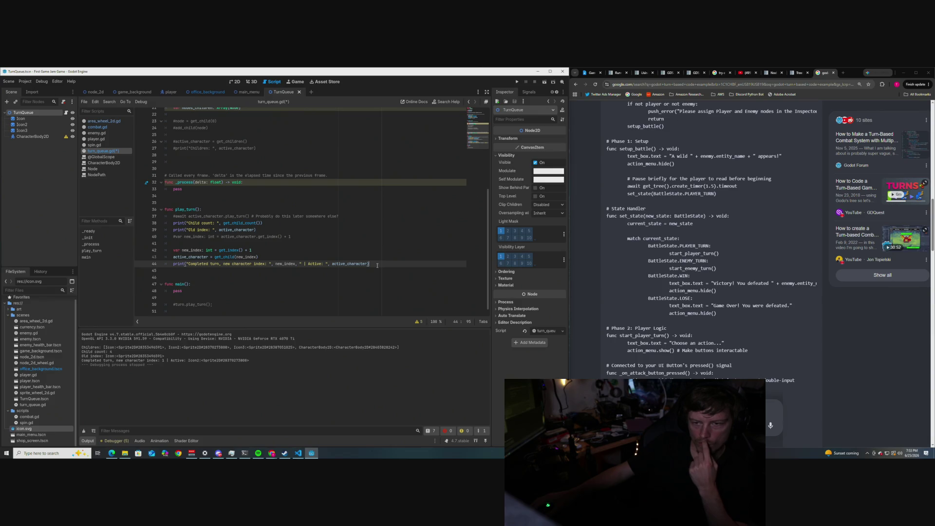
pyautogui.scroll(5, 311, 223)
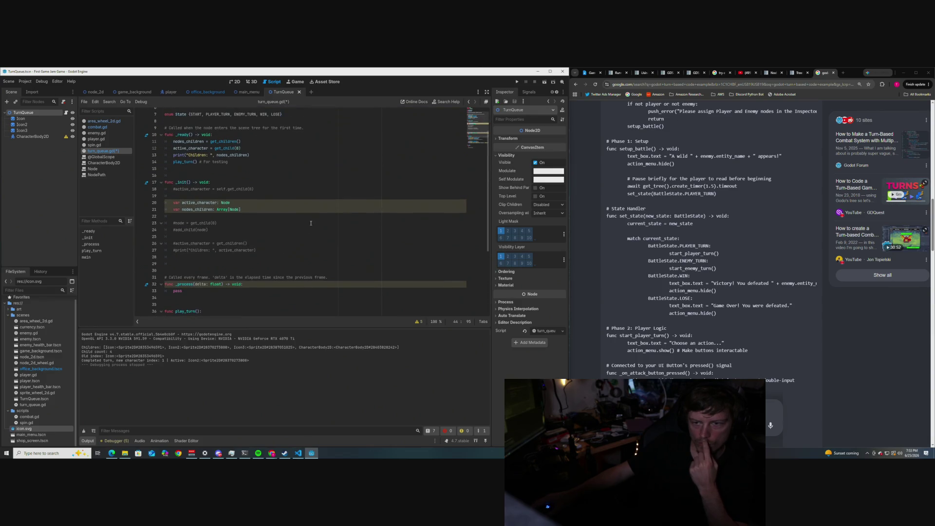
# Step: Insert a 'for i <' loop header line above the play_turn() call in _ready()
pyautogui.scroll(2, 311, 223)
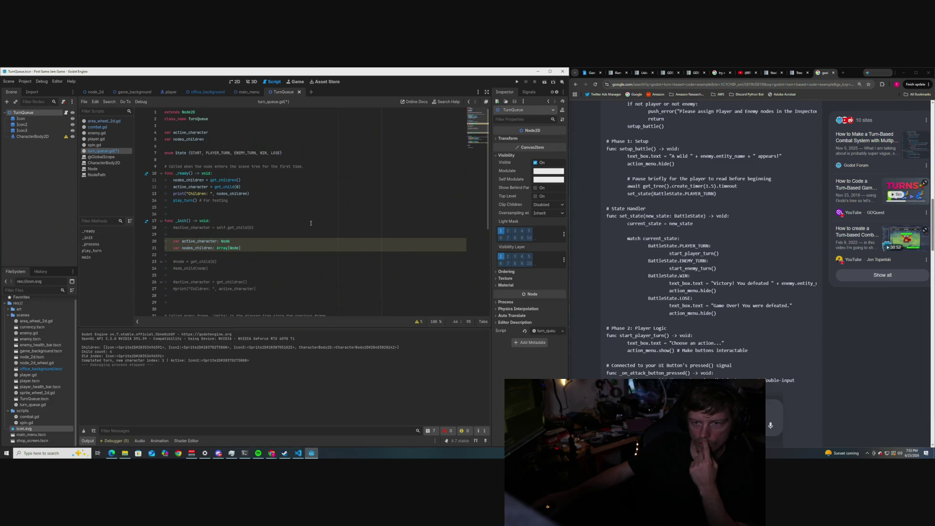
pyautogui.scroll(-5, 311, 223)
pyautogui.scroll(5, 238, 202)
pyautogui.click(264, 193)
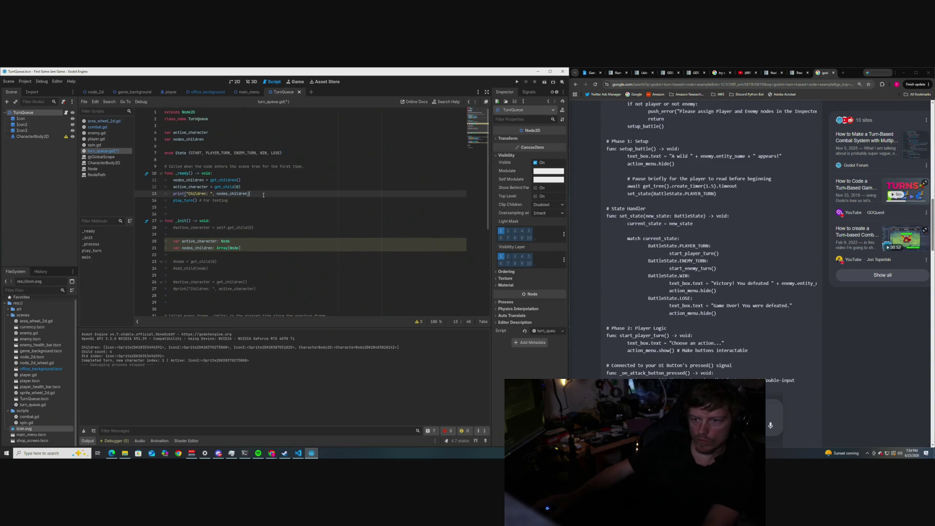
pyautogui.press('Return')
pyautogui.press('Return')
pyautogui.write('for i')
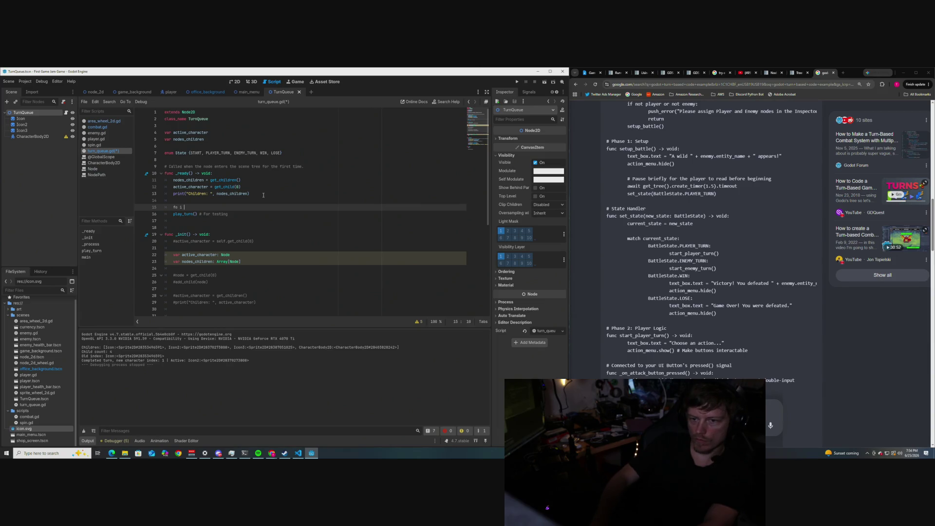
pyautogui.write(' i')
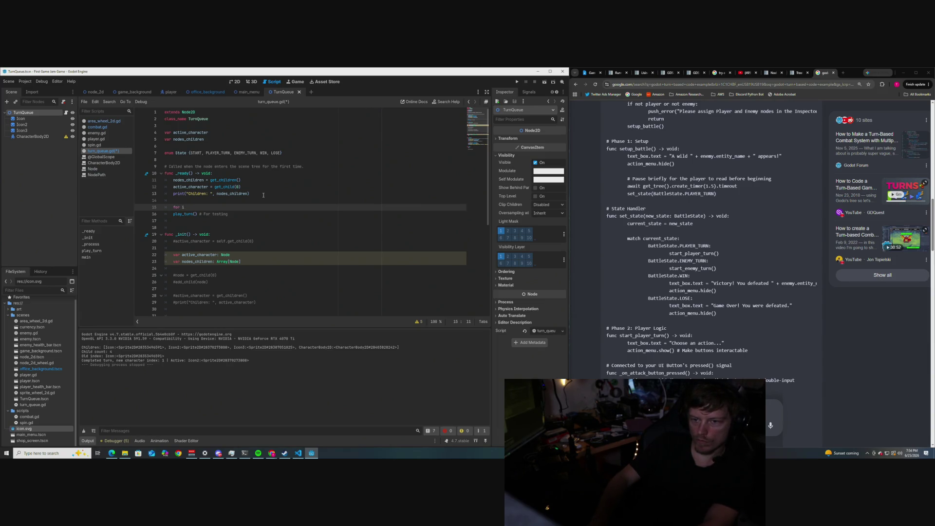
pyautogui.write('< 3')
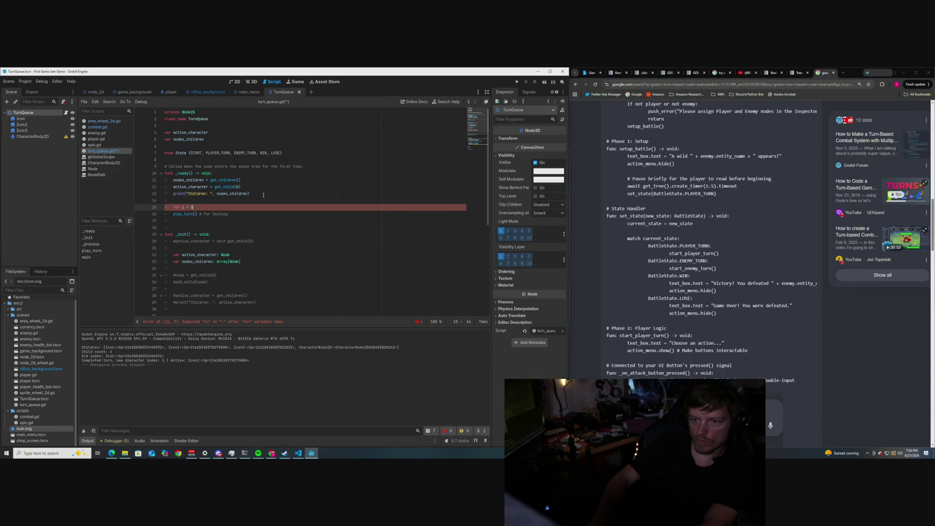
pyautogui.press('Return')
# Step: Indent play_turn() under the loop and add 'int' to the loop header
pyautogui.press('Down')
pyautogui.press('Tab')
pyautogui.press('Up')
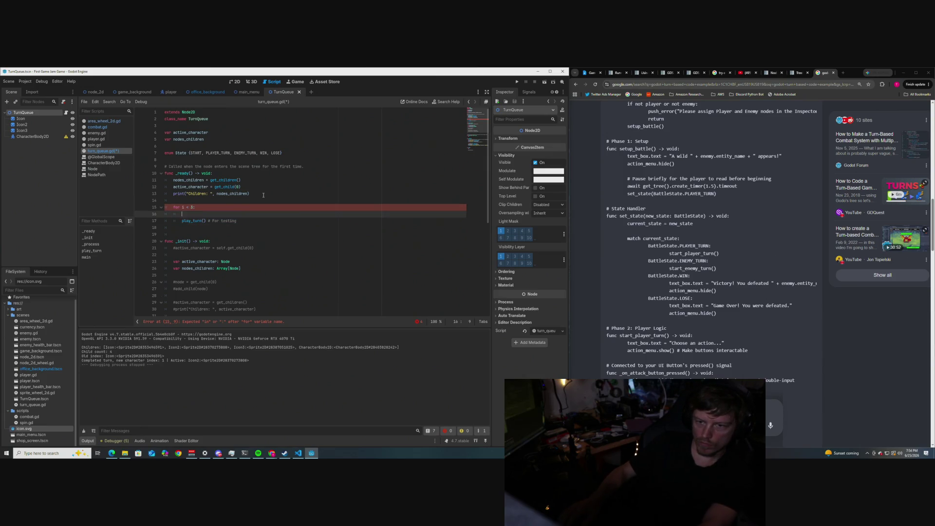
pyautogui.press('Up')
pyautogui.write('int')
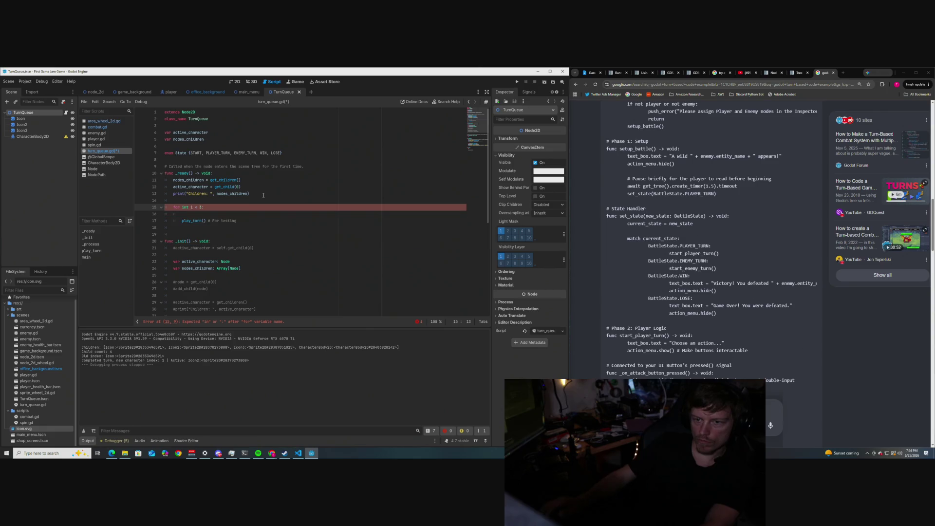